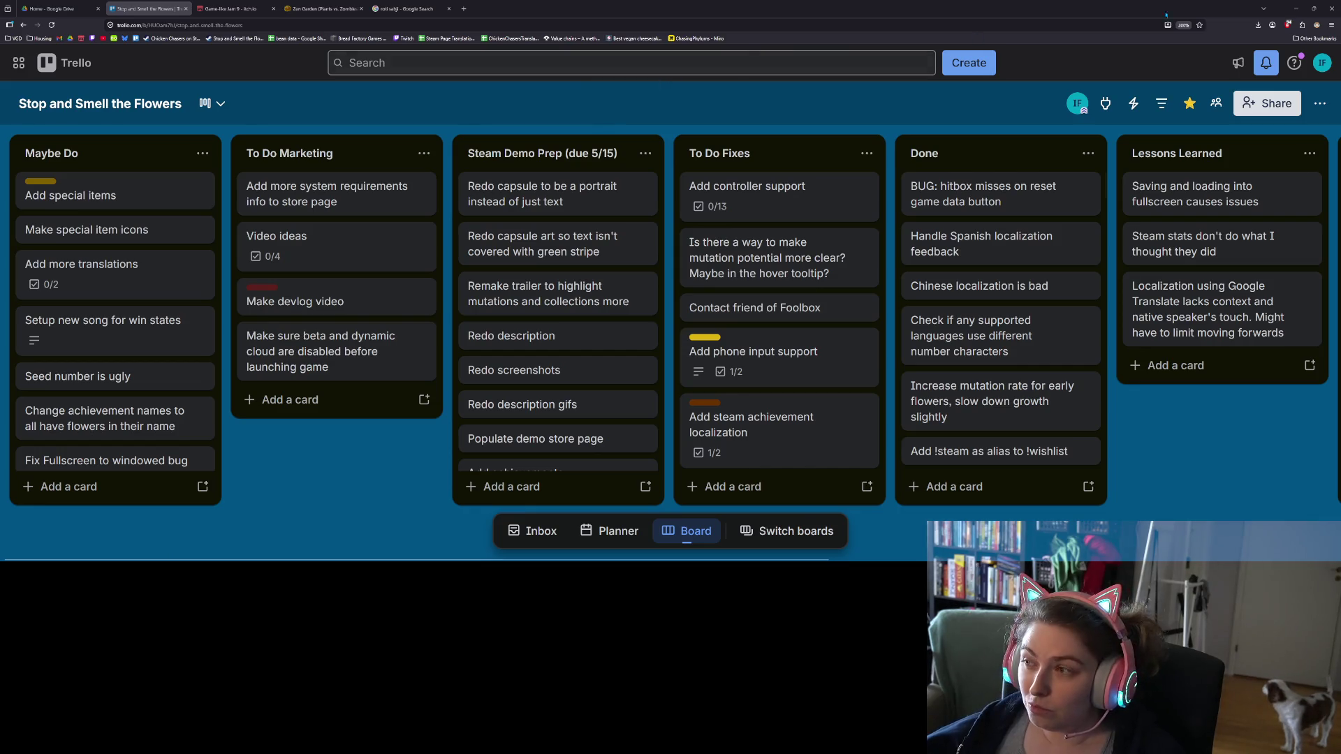
# - Dismiss the Dark Reader popup and move from the Trello board to the Google Drive tab
pyautogui.click(1317, 25)
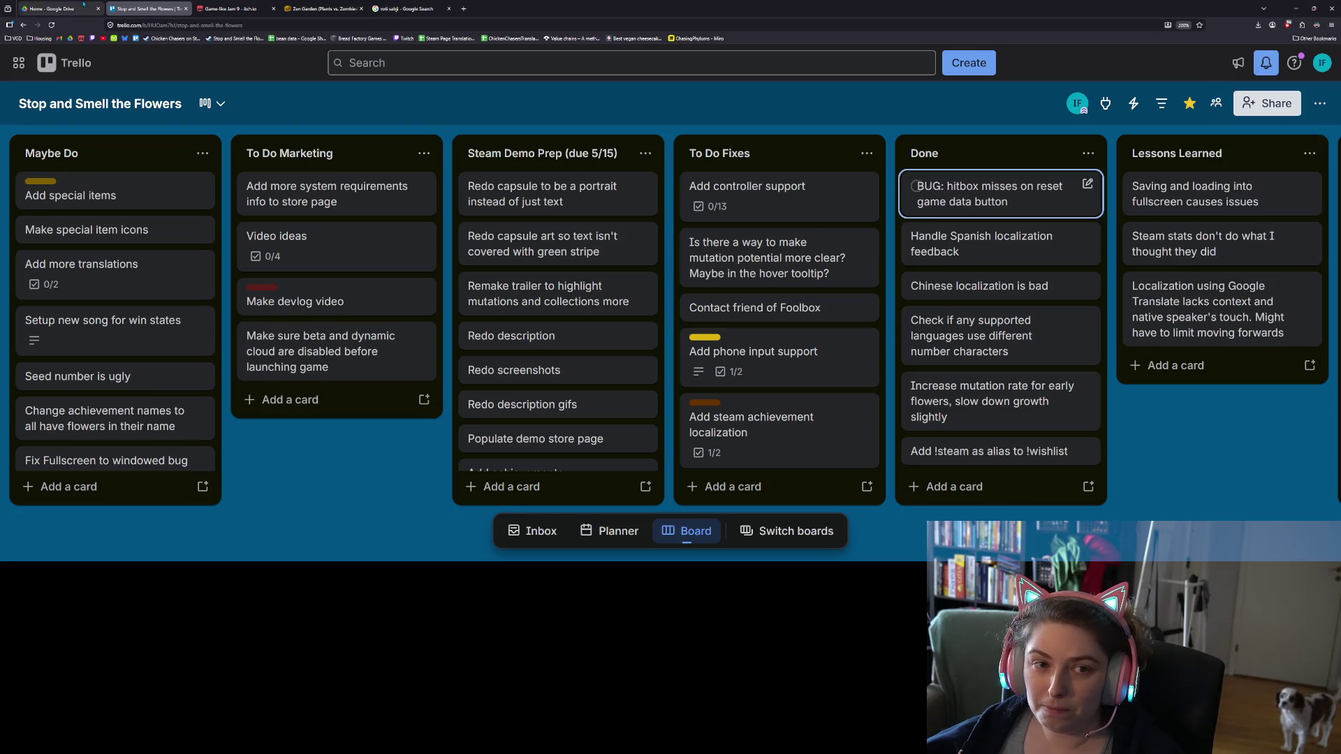
pyautogui.click(81, 9)
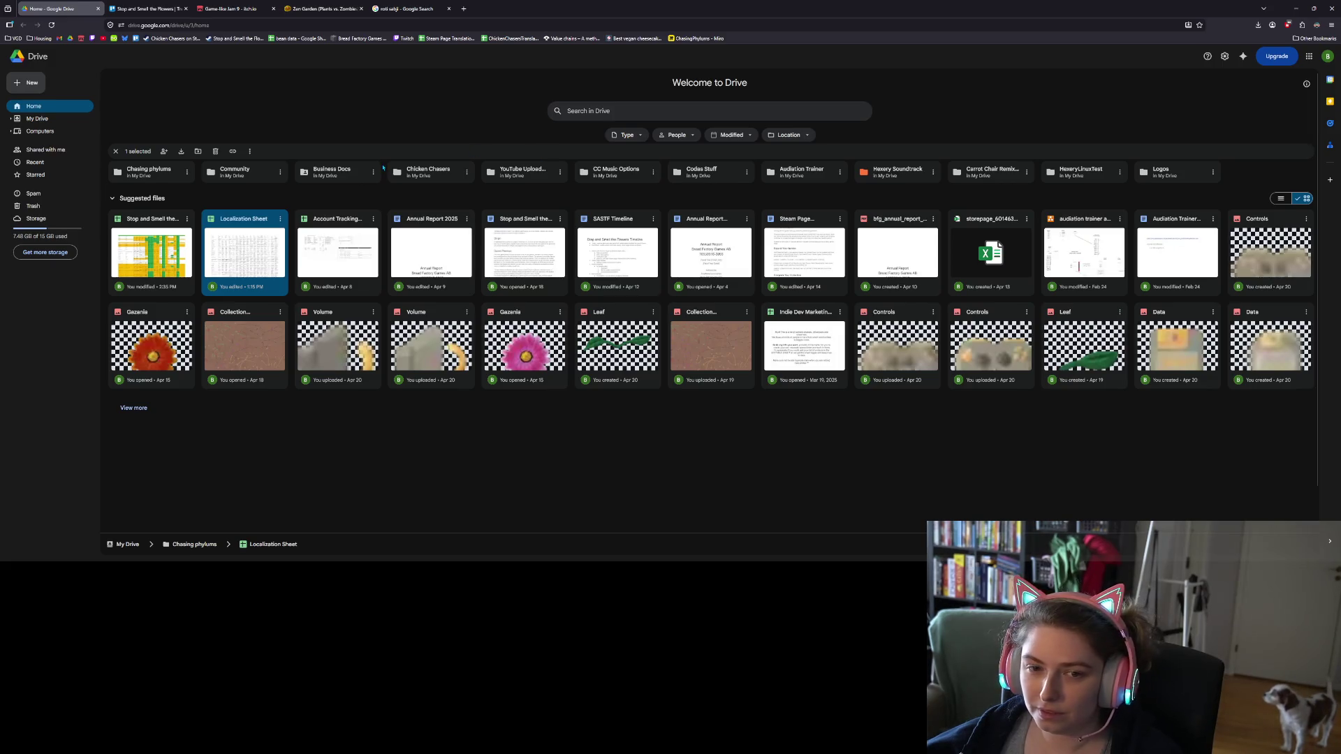
# - Open the Chasing phylums folder and then its Steam Page Descriptions document
pyautogui.doubleClick(166, 171)
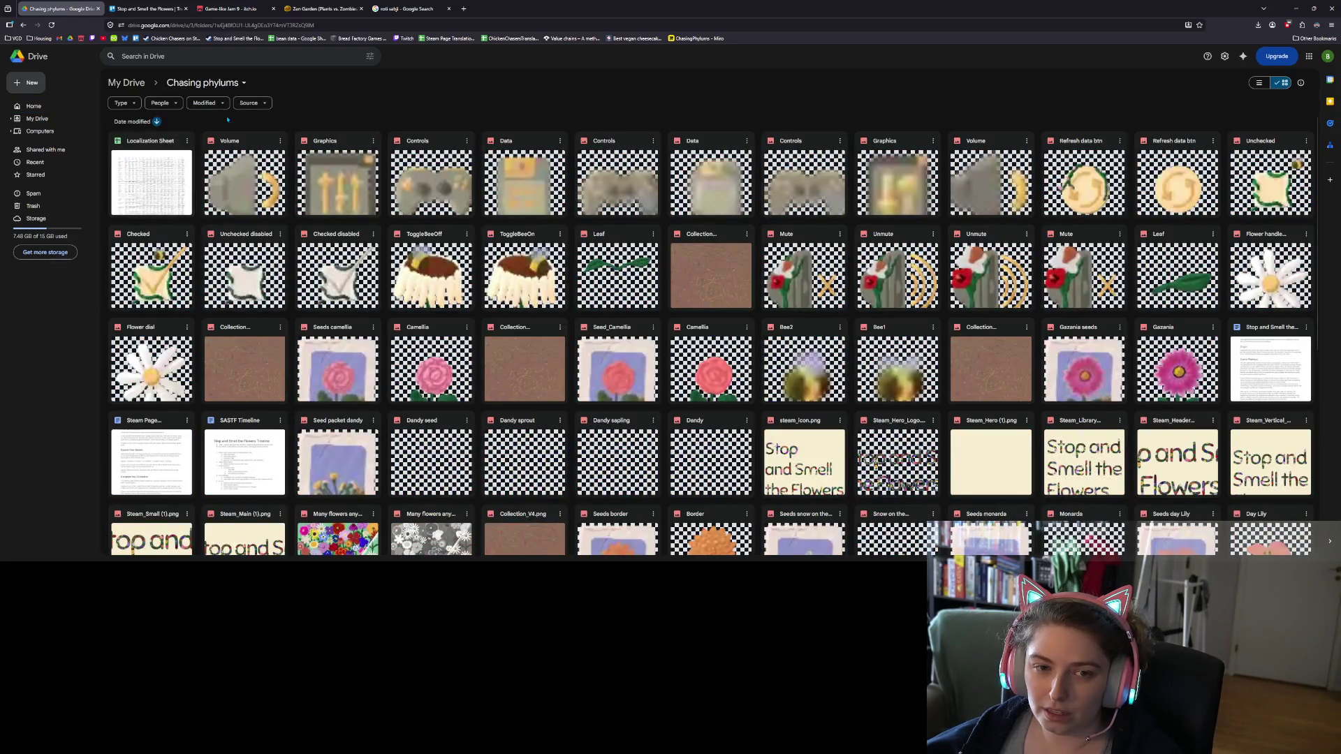
pyautogui.doubleClick(151, 458)
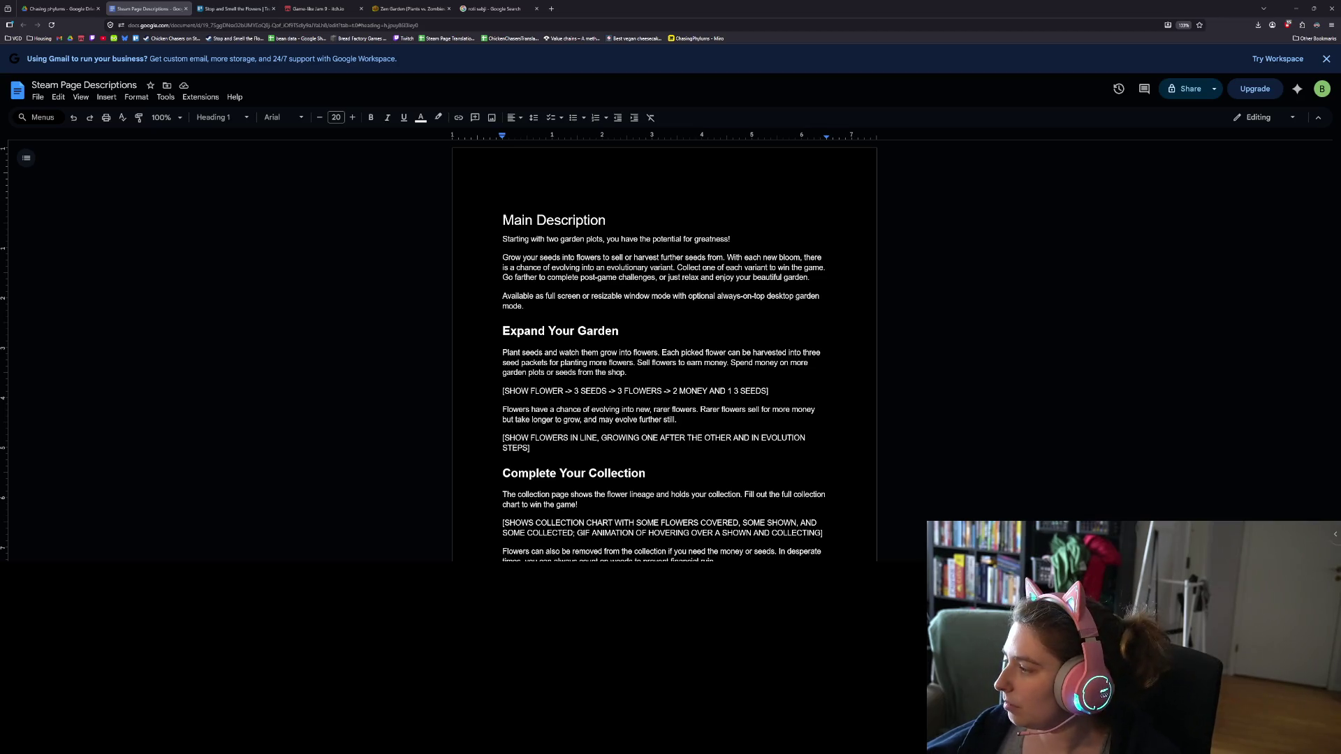
# - Start a new line after the Short Description paragraph
pyautogui.click(509, 240)
pyautogui.scroll(-15, 630, 224)
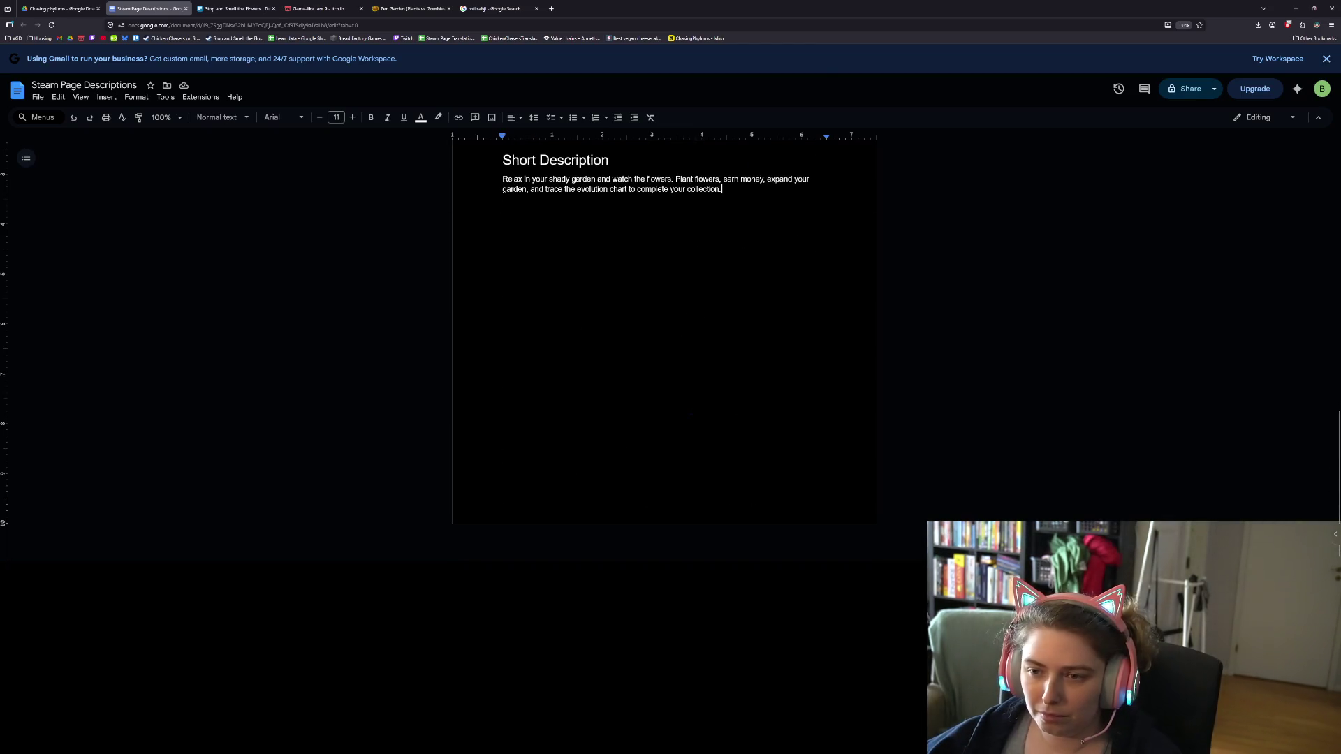
pyautogui.press('Return')
pyautogui.scroll(10, 664, 349)
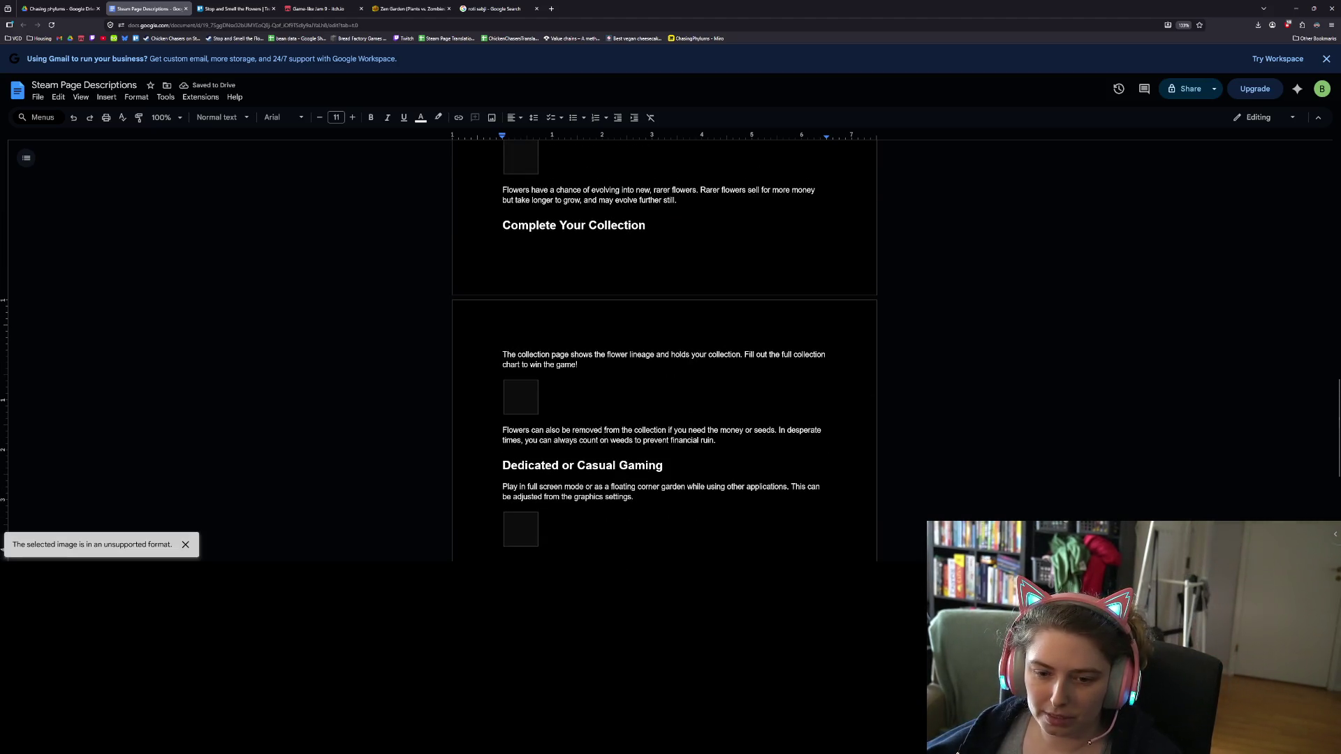
pyautogui.click(510, 409)
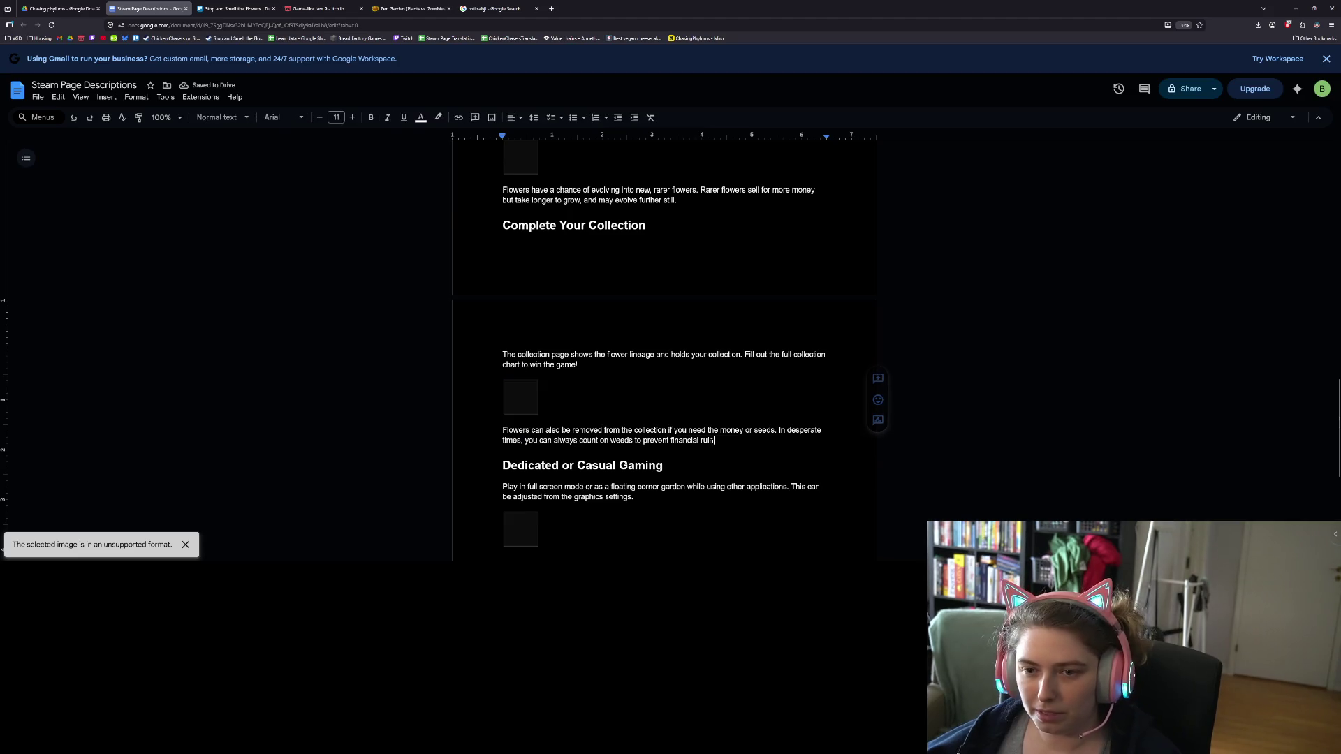
pyautogui.scroll(3, 711, 444)
pyautogui.scroll(3, 711, 443)
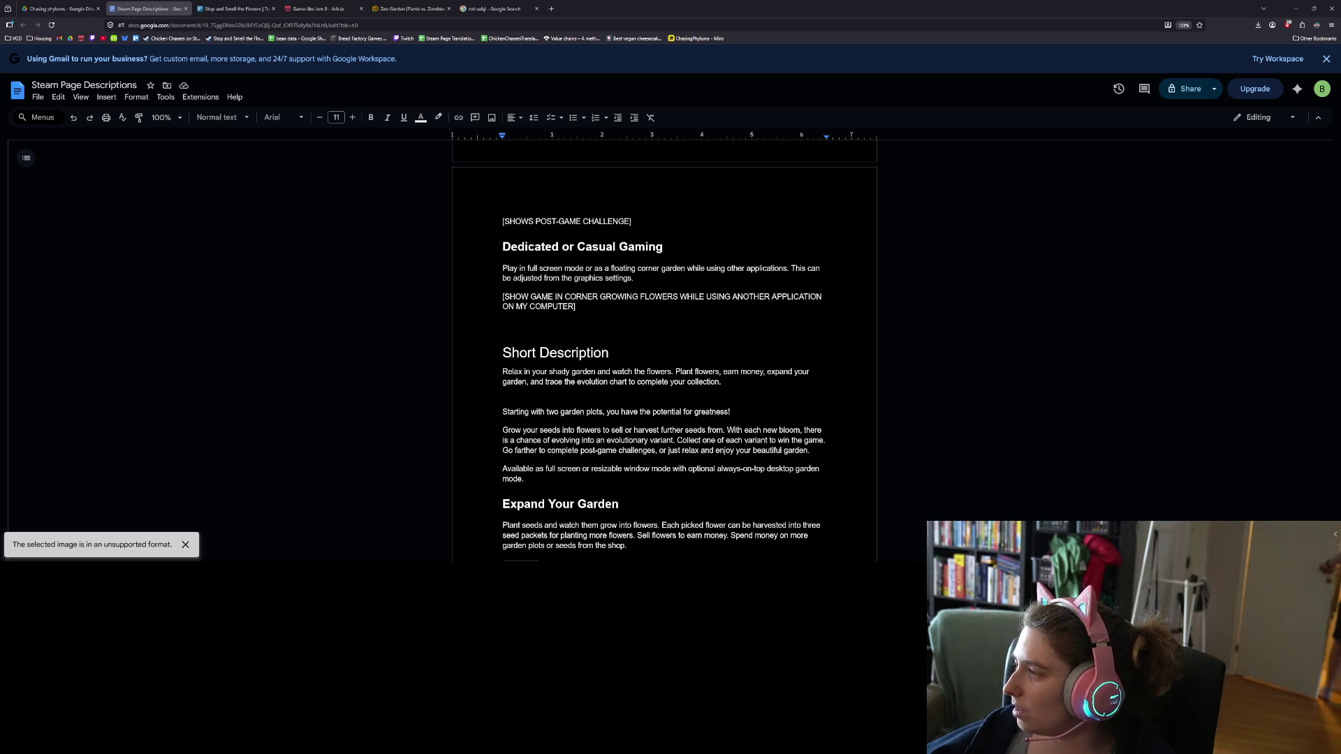
# - Insert a blank line between the short description and the pasted longer description
pyautogui.click(730, 412)
pyautogui.press('Up')
pyautogui.press('Up')
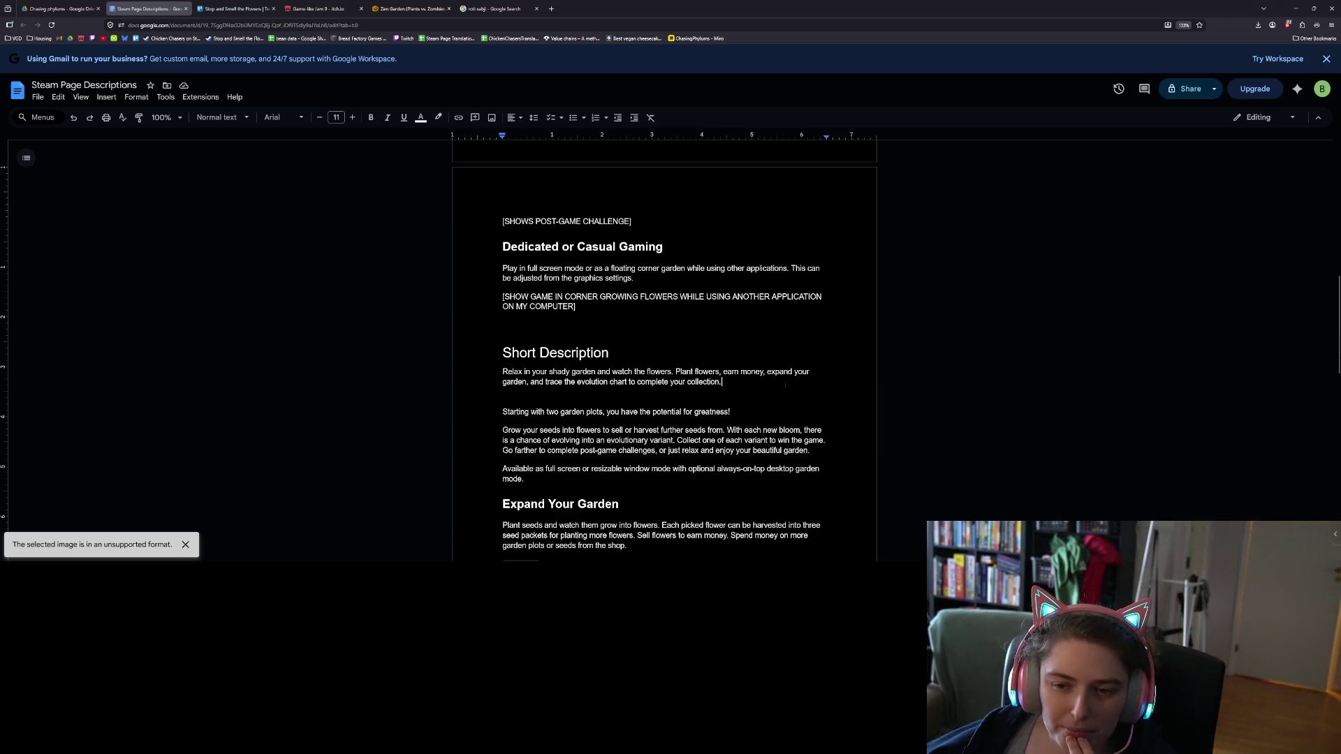
pyautogui.scroll(3, 663, 350)
pyautogui.scroll(-5, 663, 349)
pyautogui.scroll(-2, 664, 350)
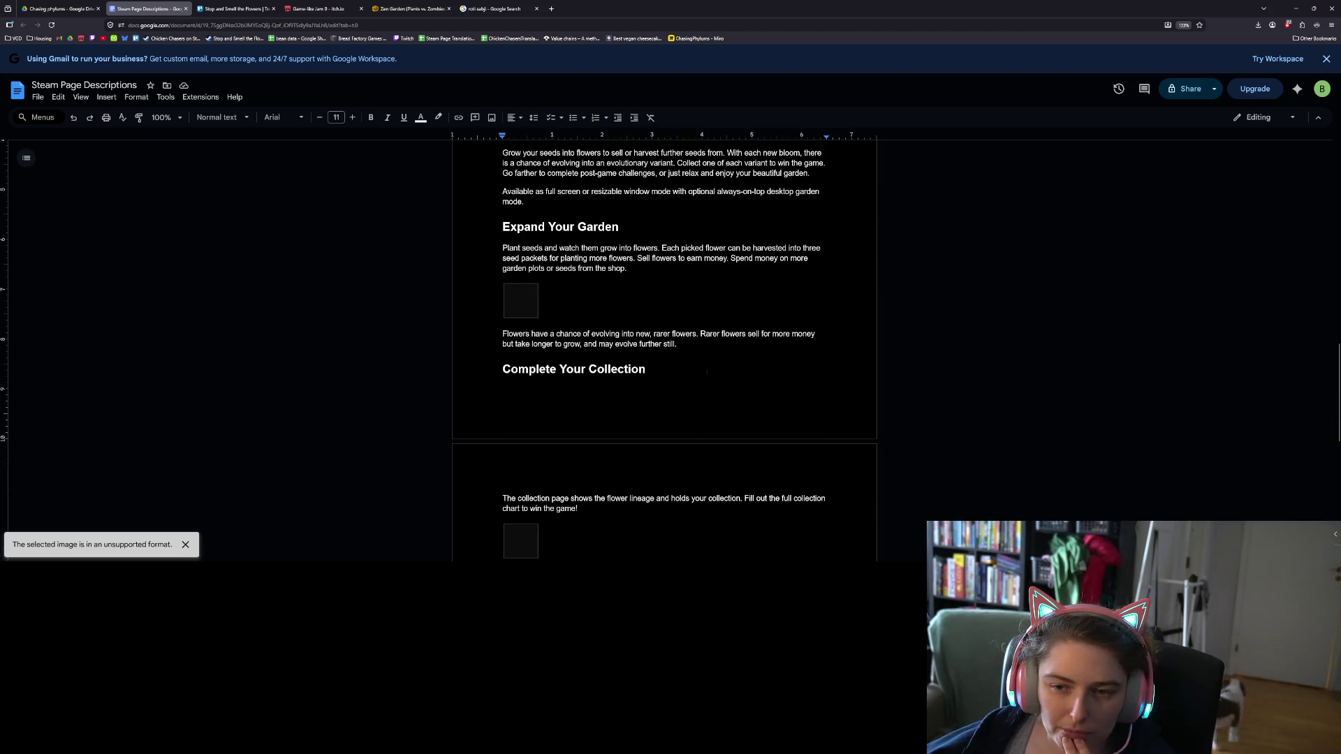
pyautogui.scroll(3, 663, 349)
pyautogui.scroll(1, 587, 349)
pyautogui.click(607, 306)
pyautogui.click(503, 349)
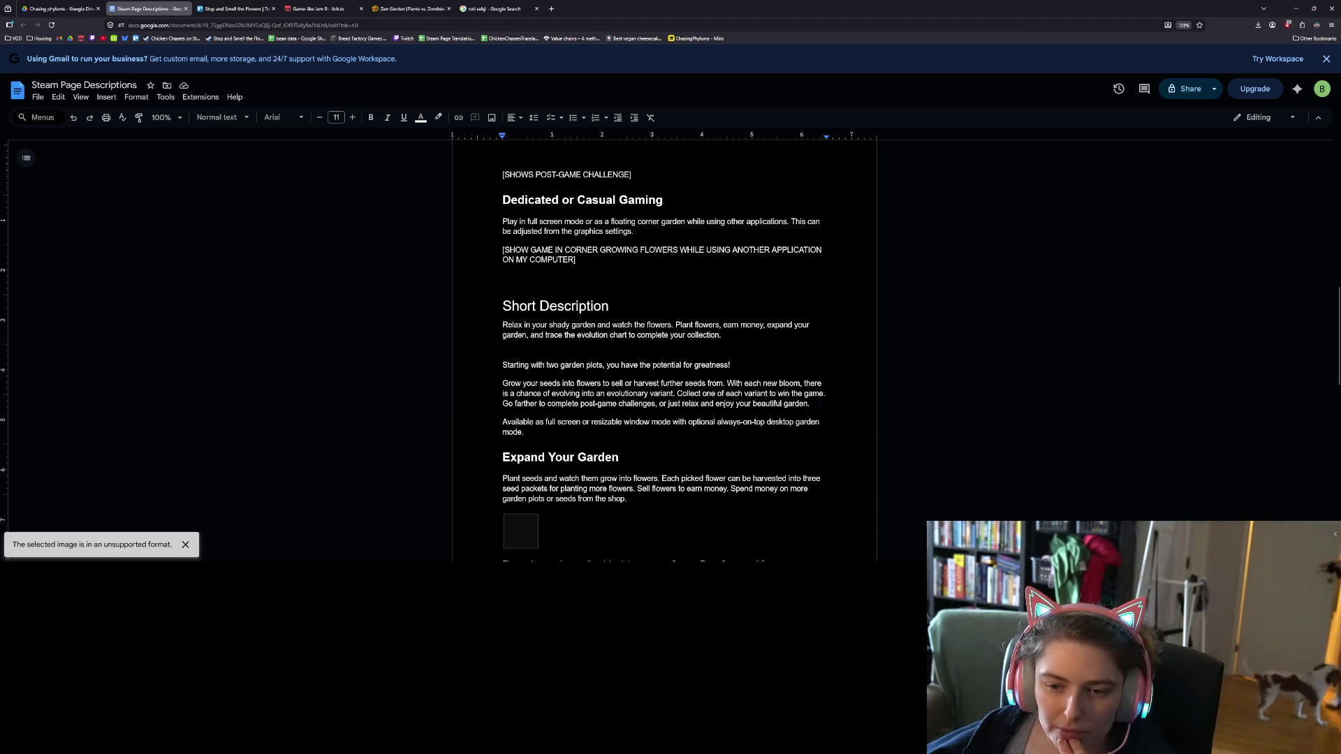
pyautogui.press('Return')
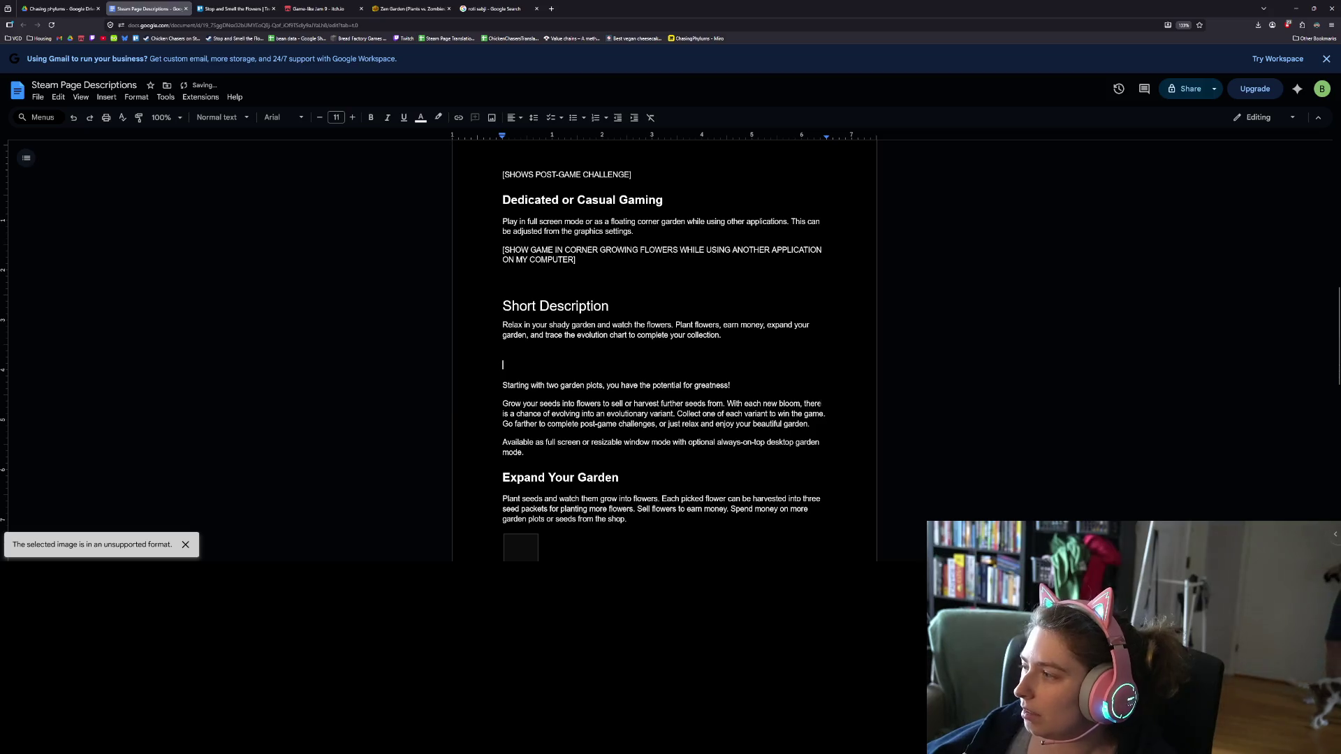
# - Type an underscore divider line and reword the Grow sentence to 'sell or harvest into more seeds'
pyautogui.scroll(-2, 663, 349)
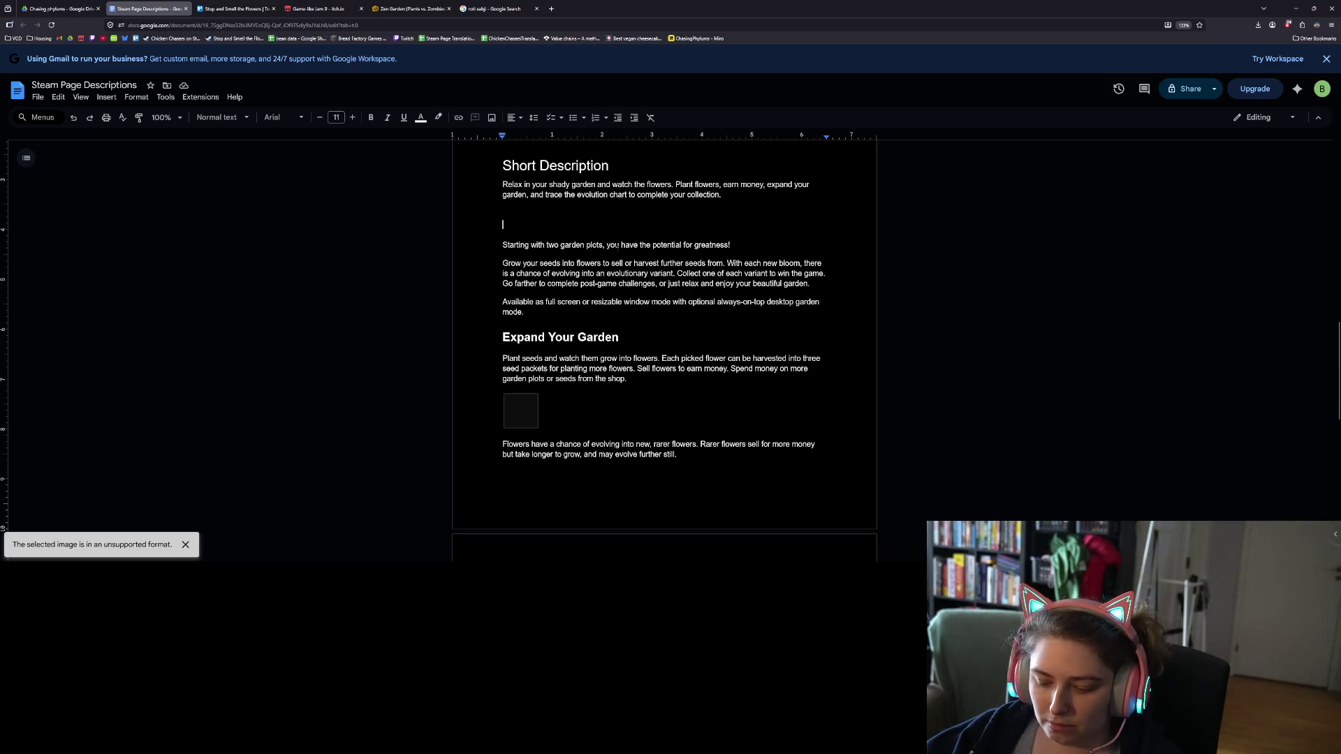
pyautogui.write('______________________________________________________________________')
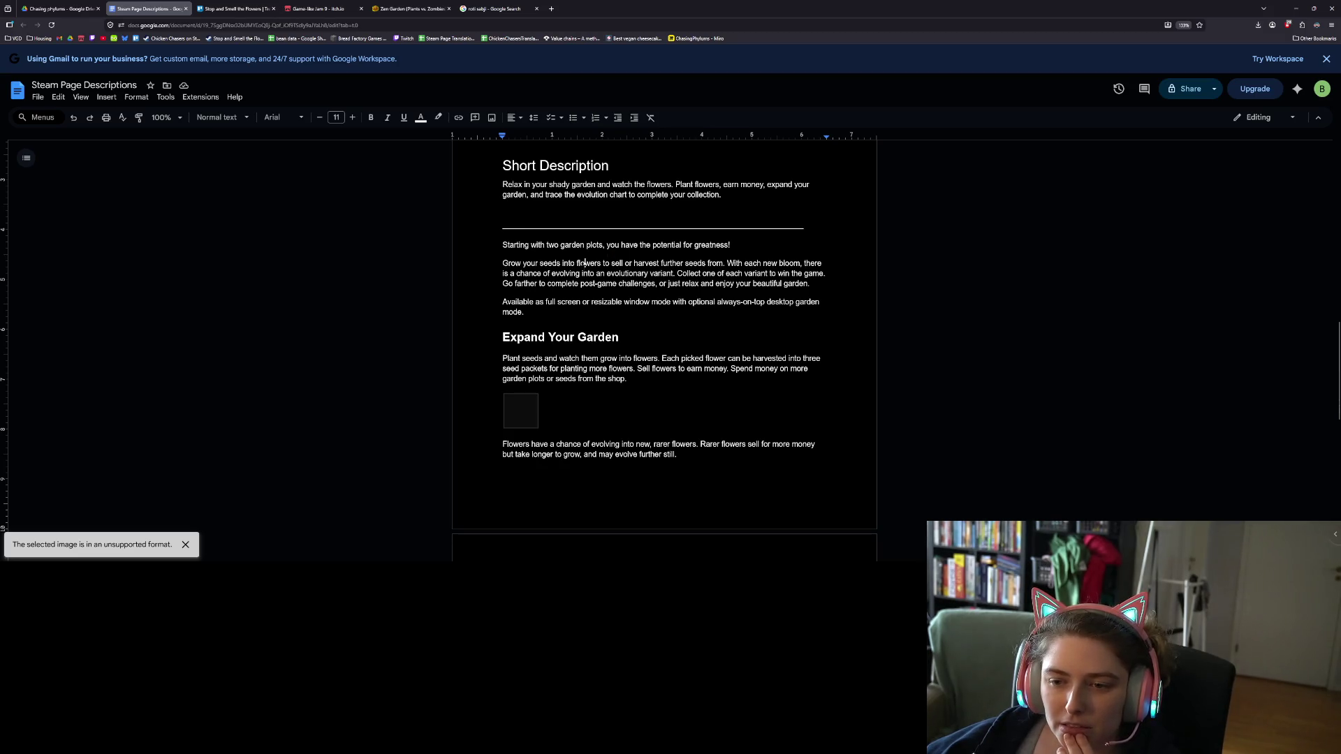
pyautogui.click(603, 264)
pyautogui.write('and')
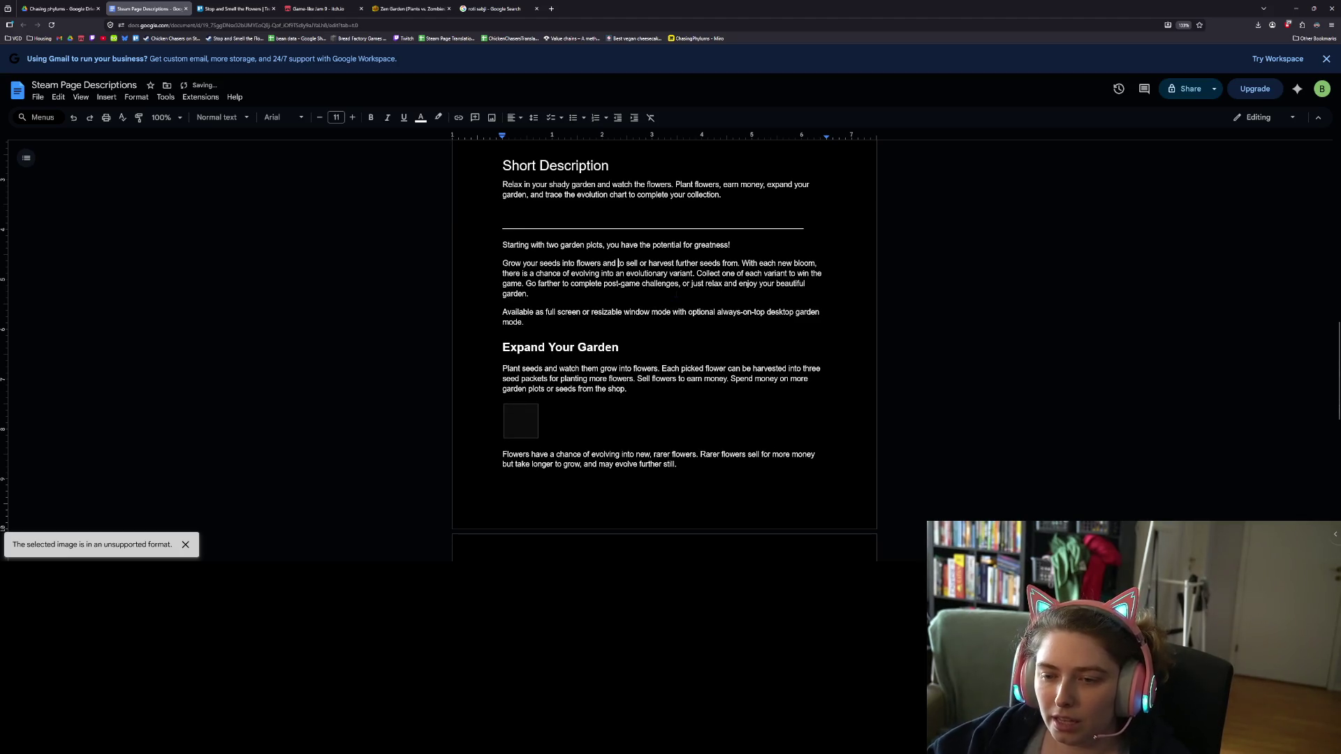
pyautogui.press('Delete')
pyautogui.press('Delete')
pyautogui.press('Delete')
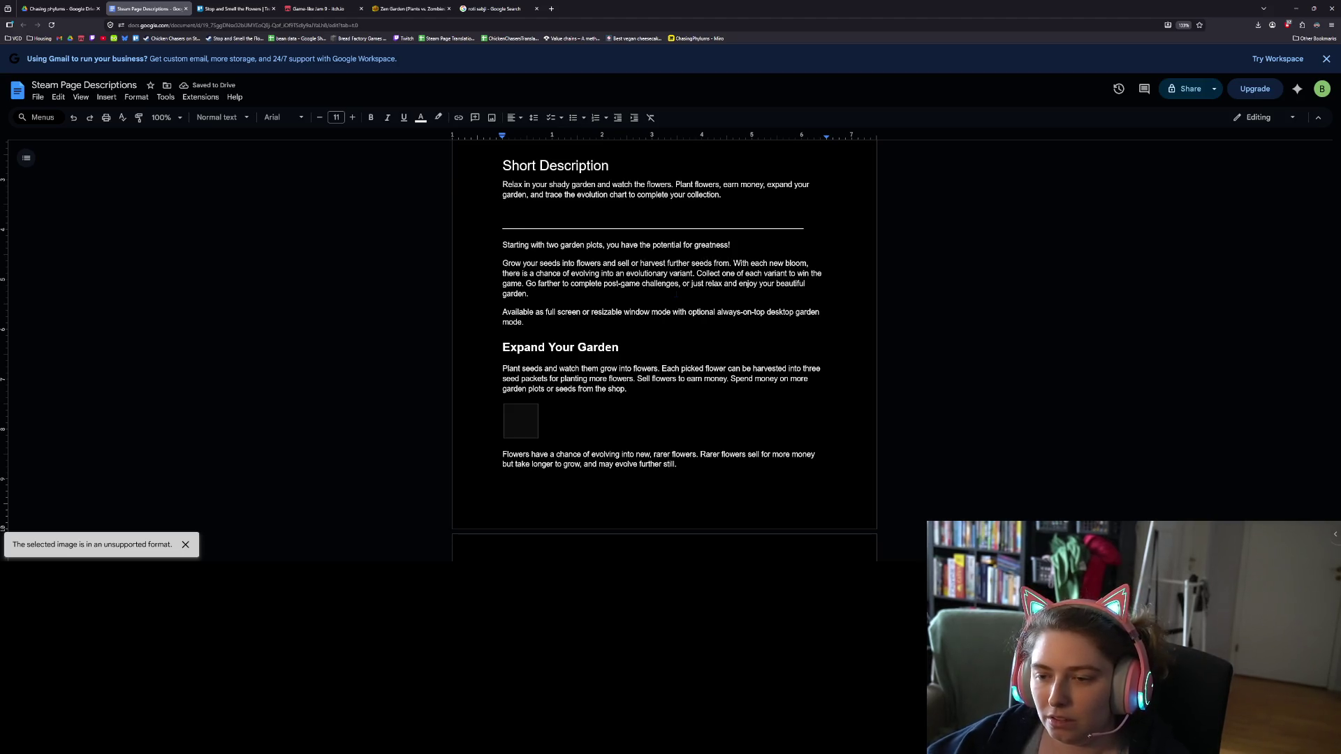
pyautogui.press('BackSpace')
pyautogui.press('BackSpace')
pyautogui.press('BackSpace')
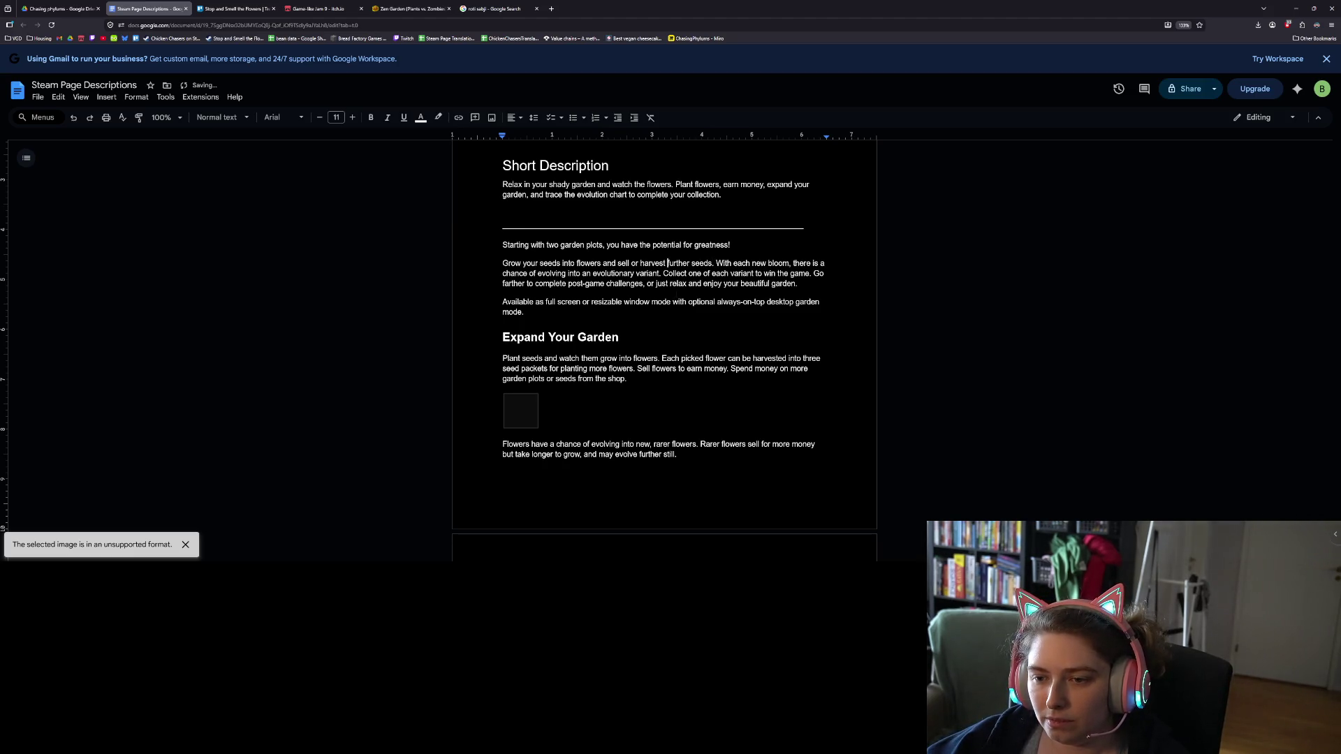
pyautogui.press('Delete')
pyautogui.press('Delete')
pyautogui.press('Delete')
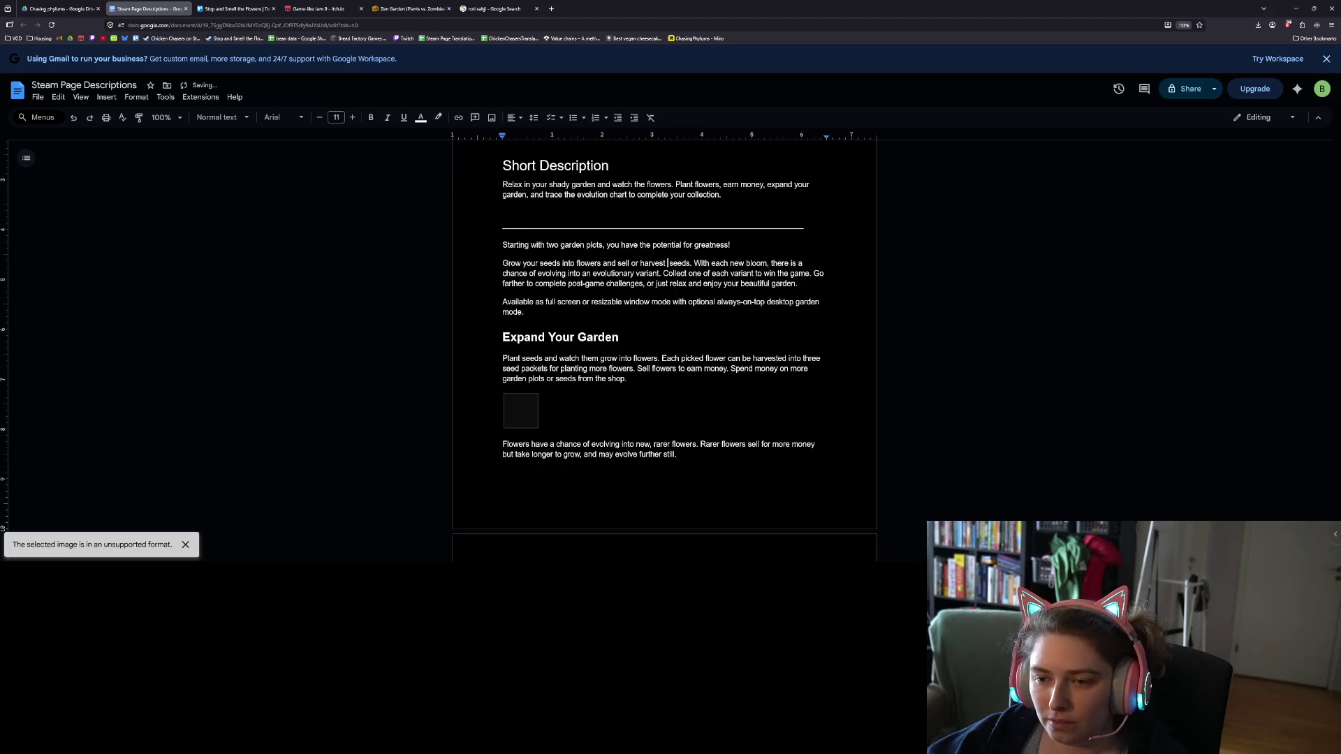
pyautogui.write('into more')
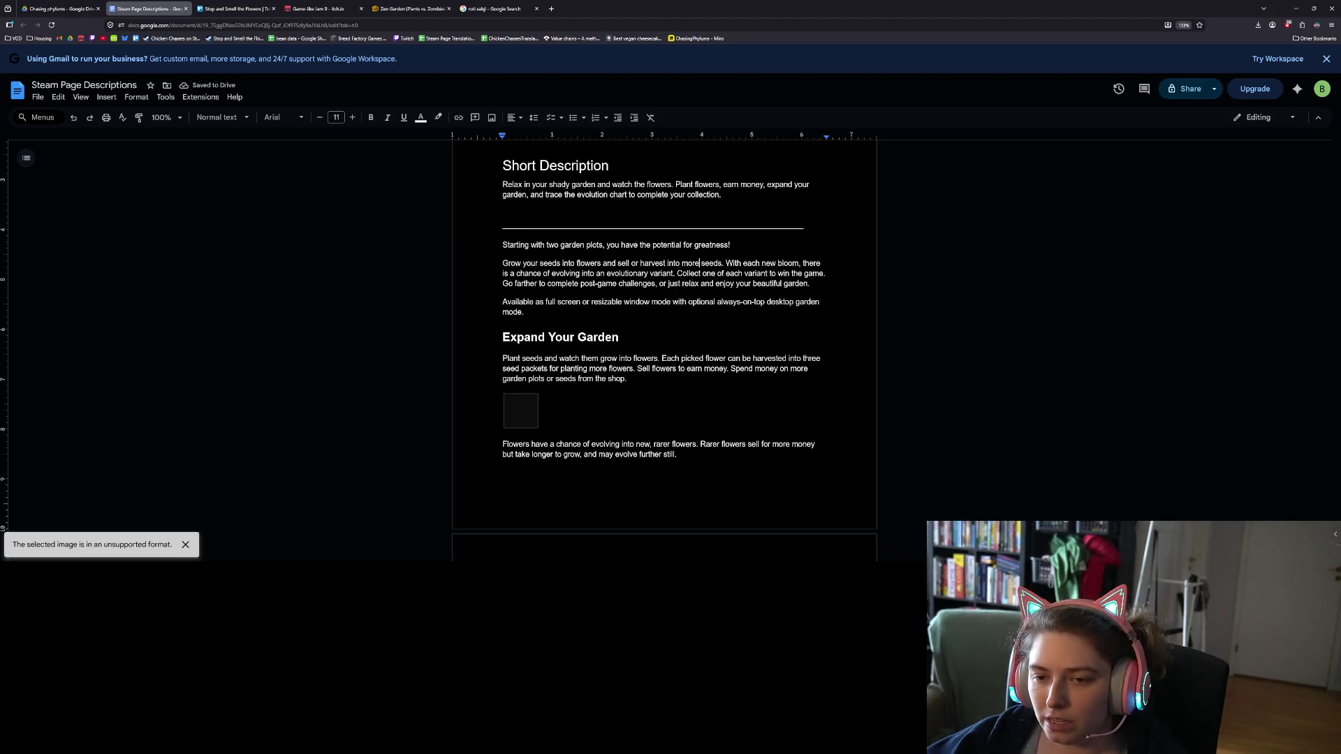
# - Split the line into 'Grow seeds into flowers.' and 'Sell or harvest your flowers into more seeds.'
pyautogui.doubleClick(531, 263)
pyautogui.doubleClick(550, 263)
pyautogui.doubleClick(531, 263)
pyautogui.press('BackSpace')
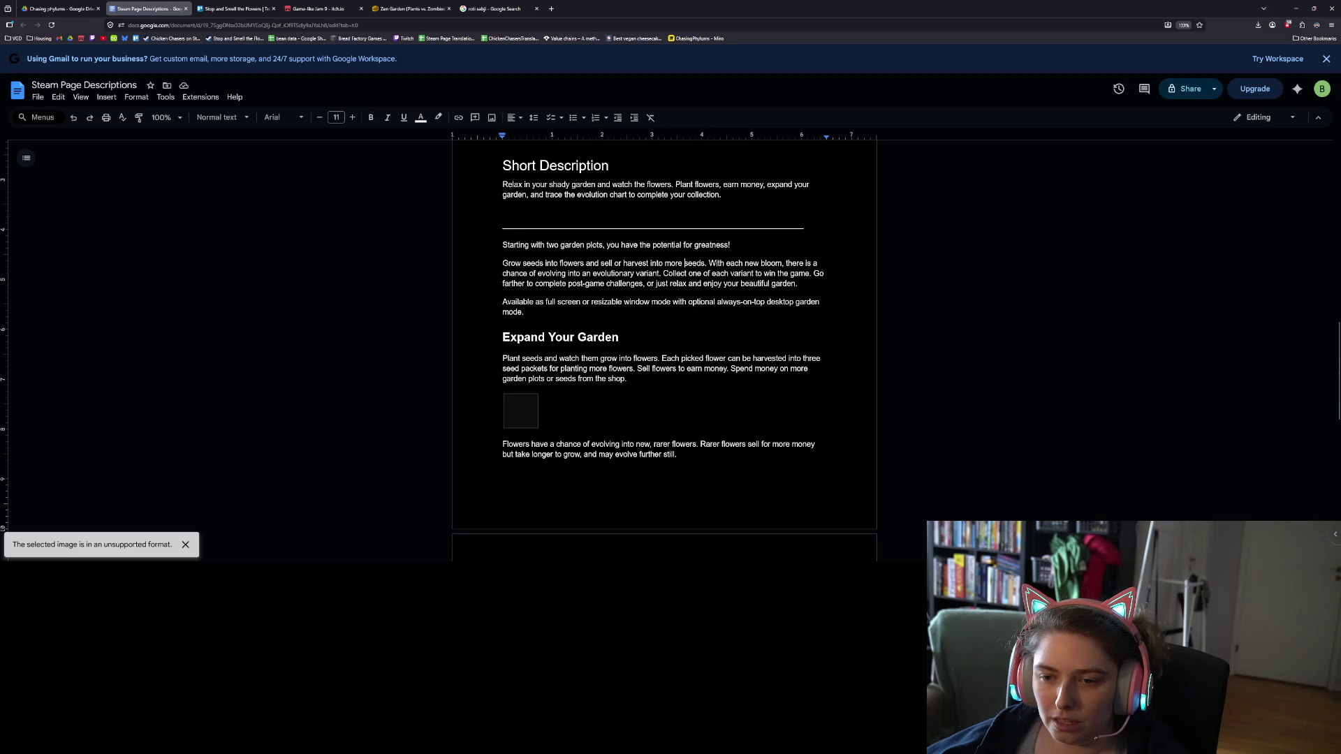
pyautogui.doubleClick(592, 263)
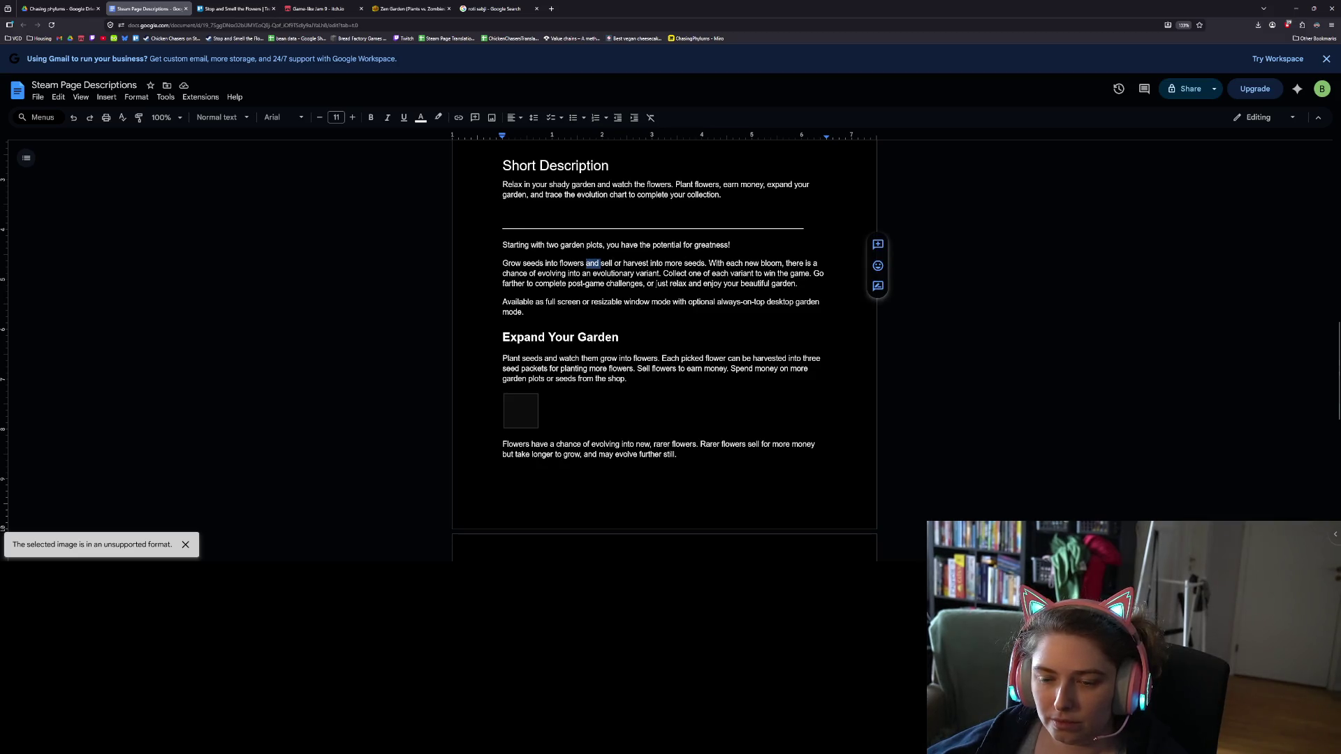
pyautogui.press('BackSpace')
pyautogui.write('.')
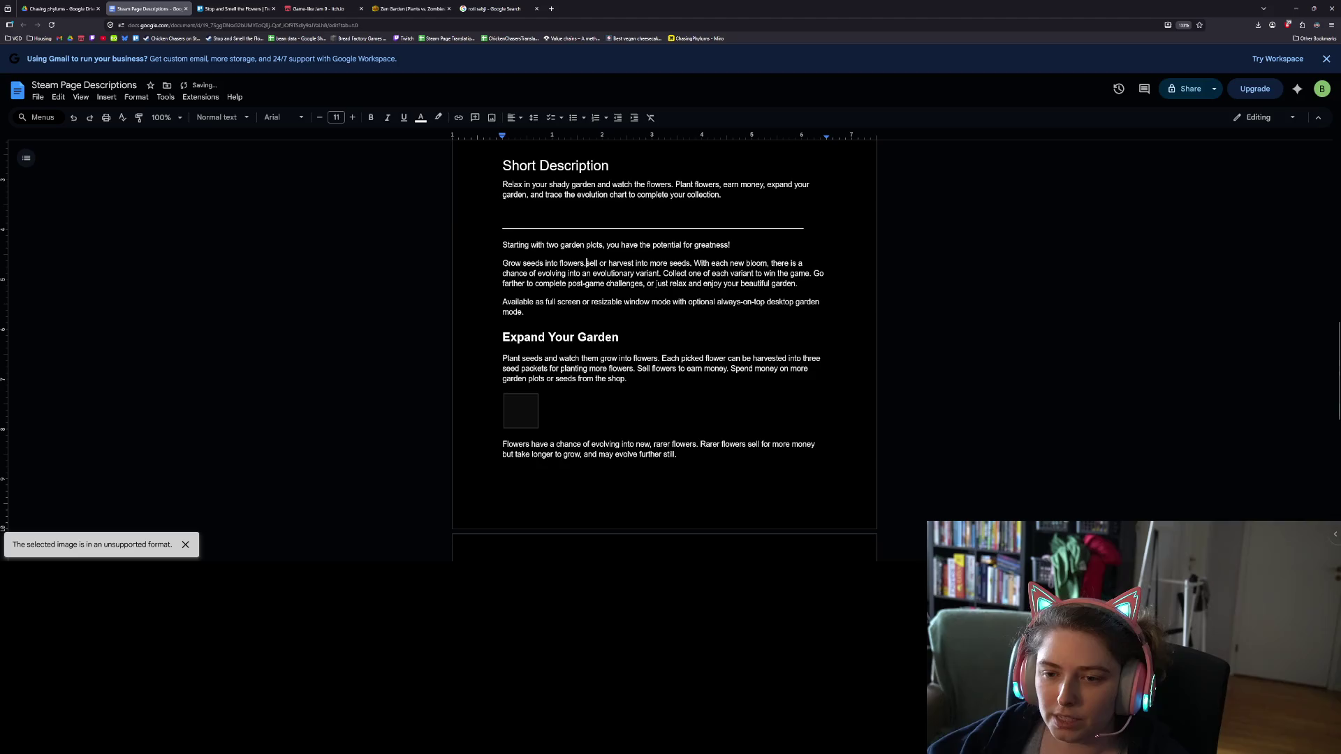
pyautogui.press('Delete')
pyautogui.write('S')
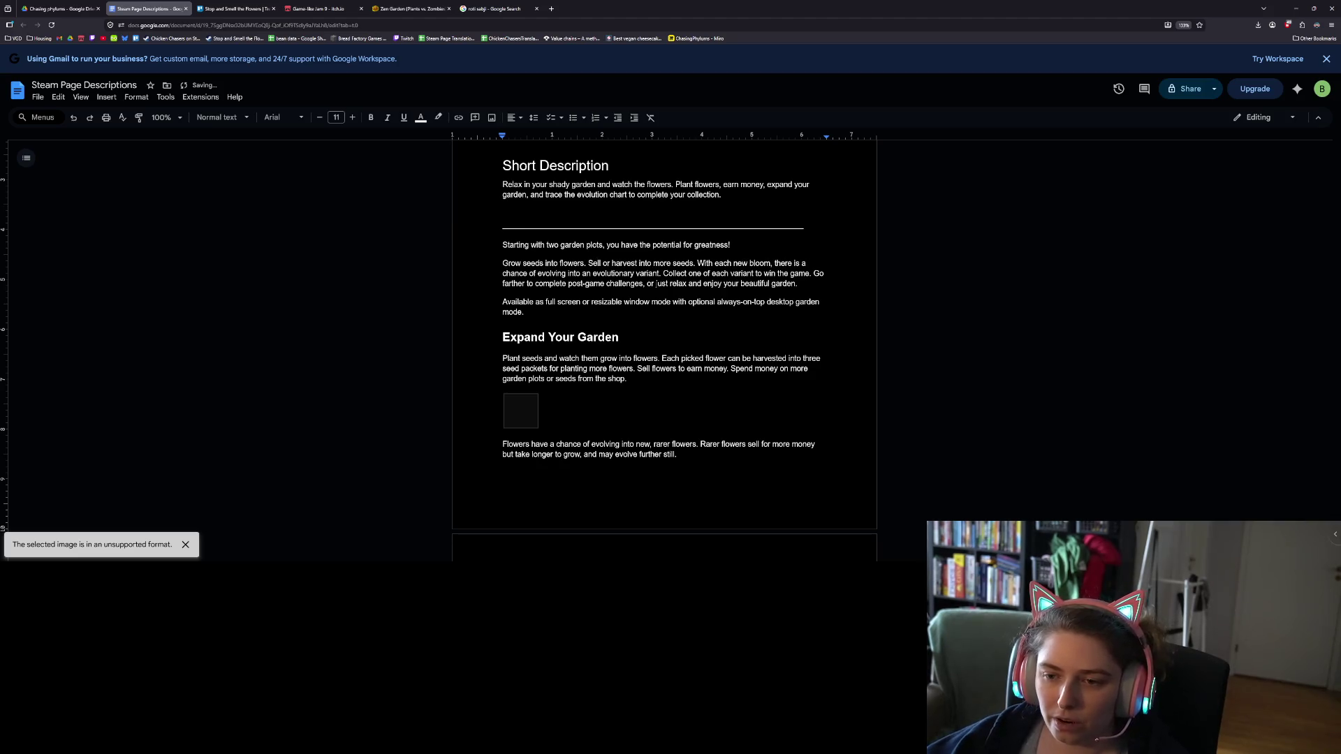
pyautogui.write('your flowers')
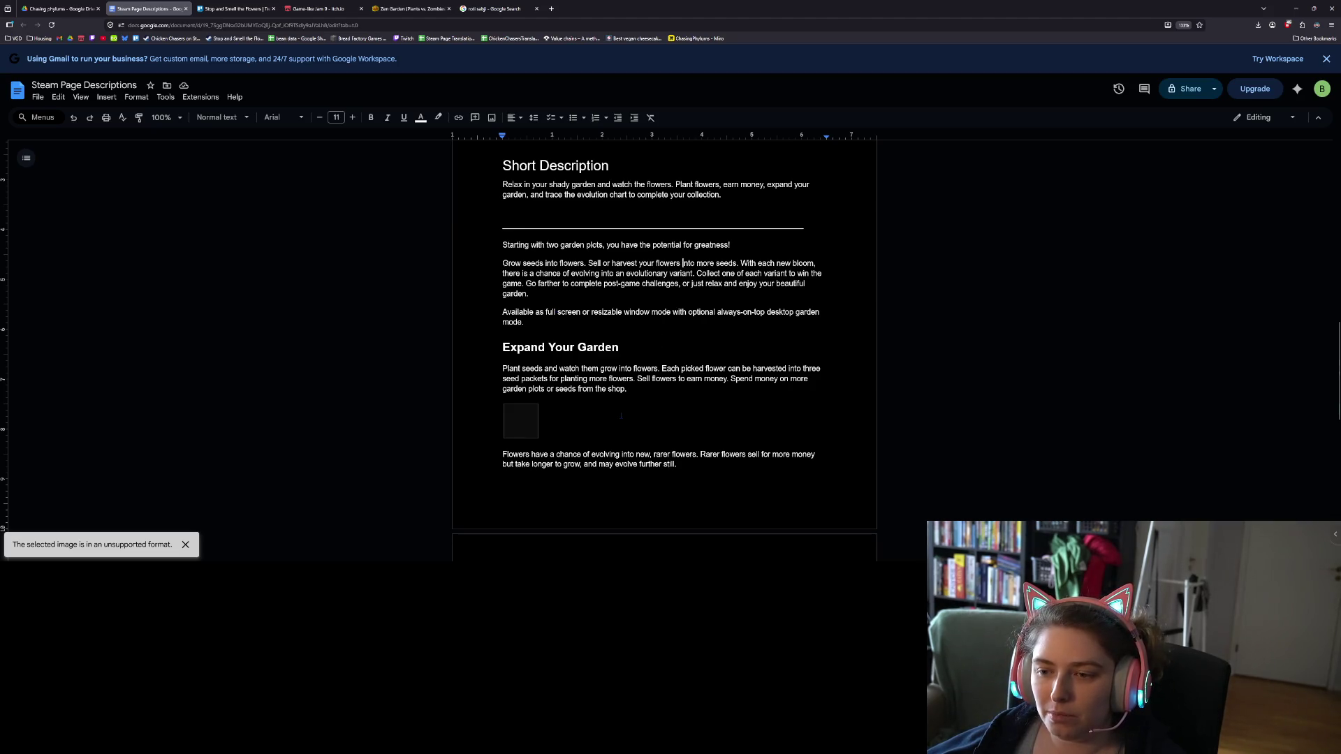
pyautogui.scroll(-3, 662, 340)
pyautogui.click(700, 293)
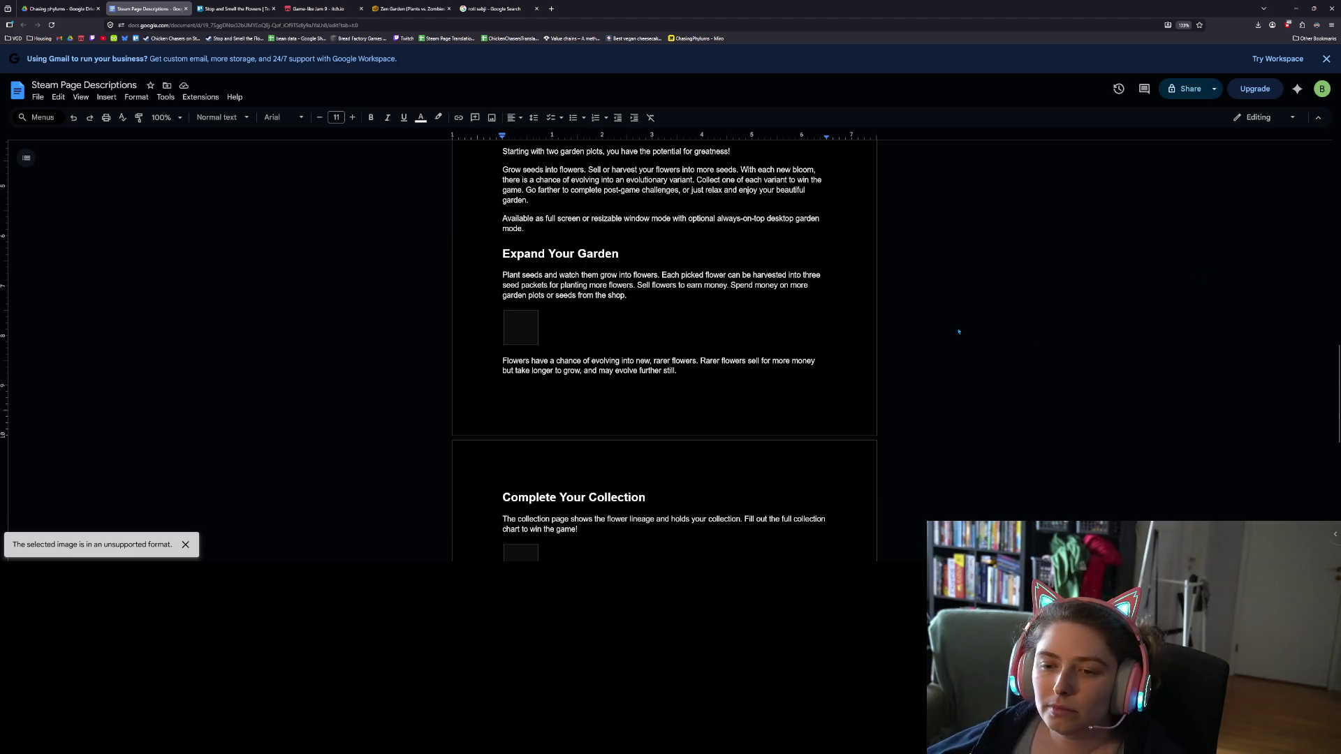
# - Bold 'three' in the Expand Your Garden paragraph, keeping 'into flowers' after an undone deletion
pyautogui.click(634, 285)
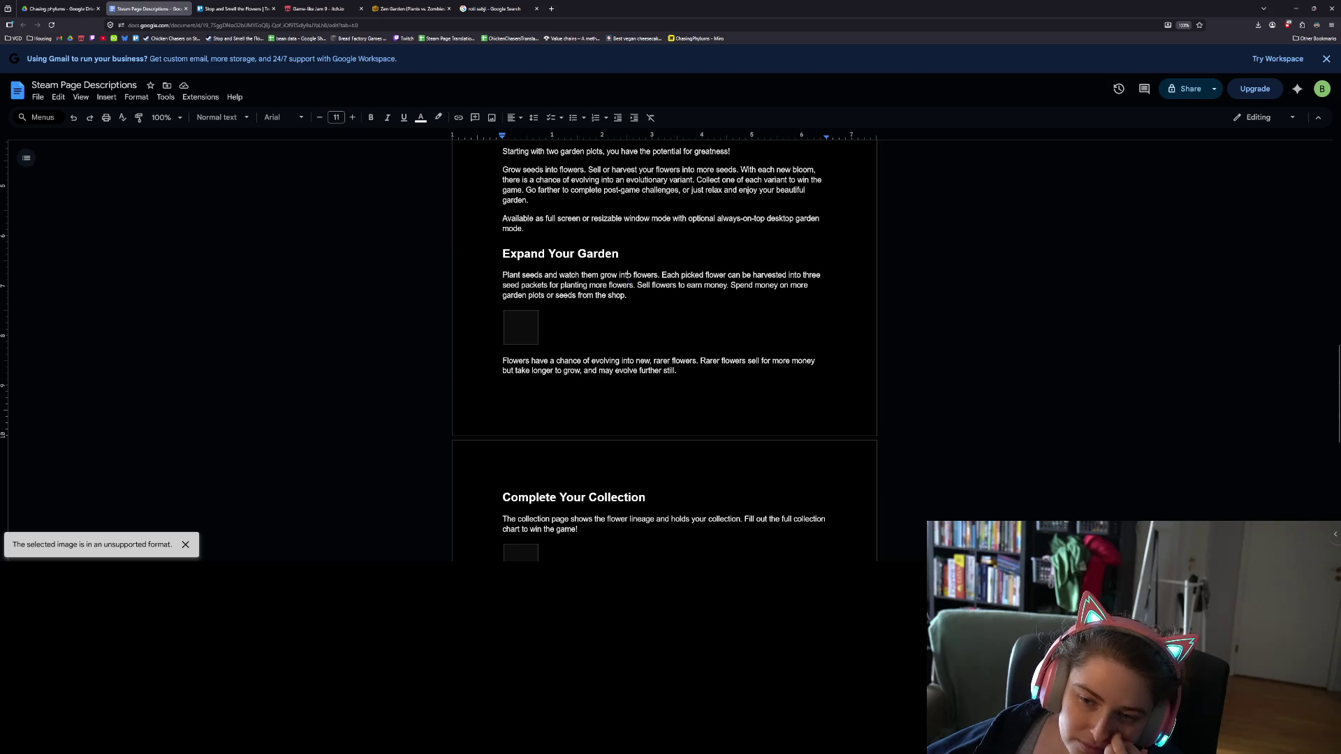
pyautogui.click(632, 275)
pyautogui.moveTo(659, 275); pyautogui.dragTo(618, 276)
pyautogui.press('BackSpace')
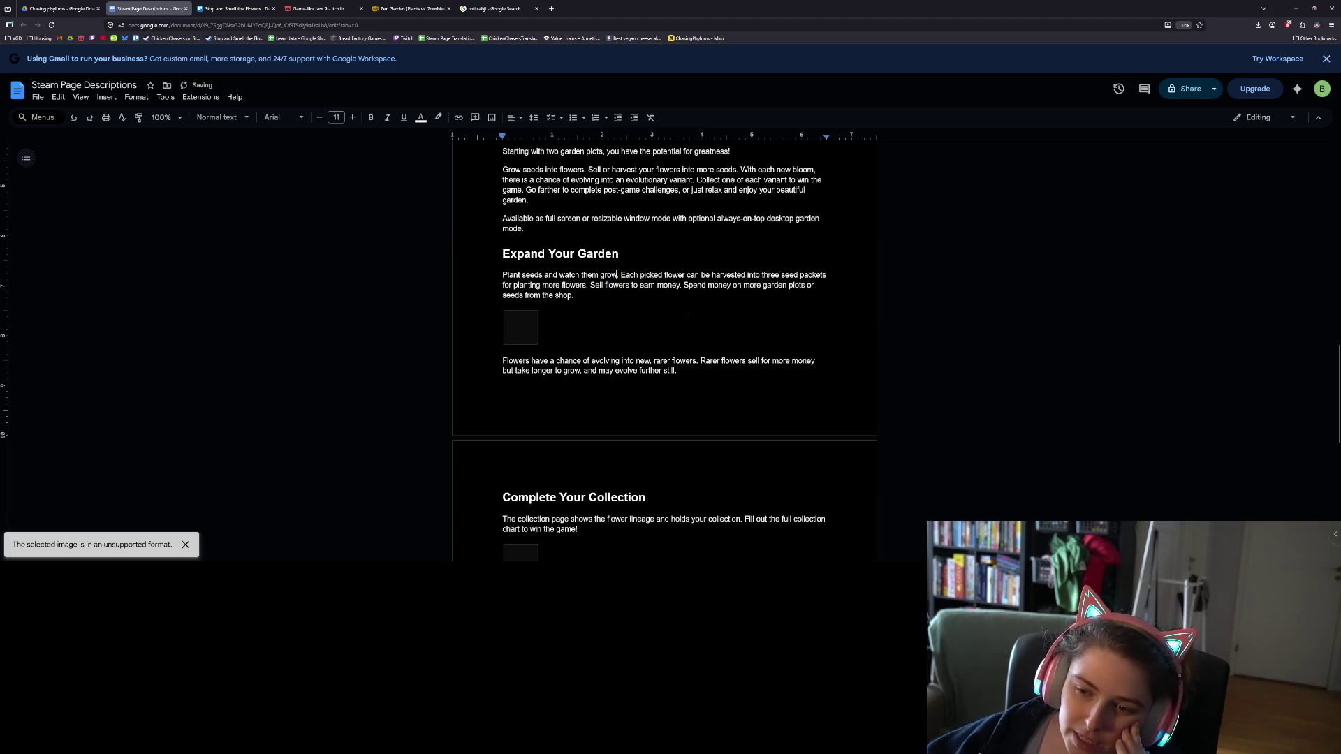
pyautogui.hotkey('ctrl', 'z')
pyautogui.click(681, 310)
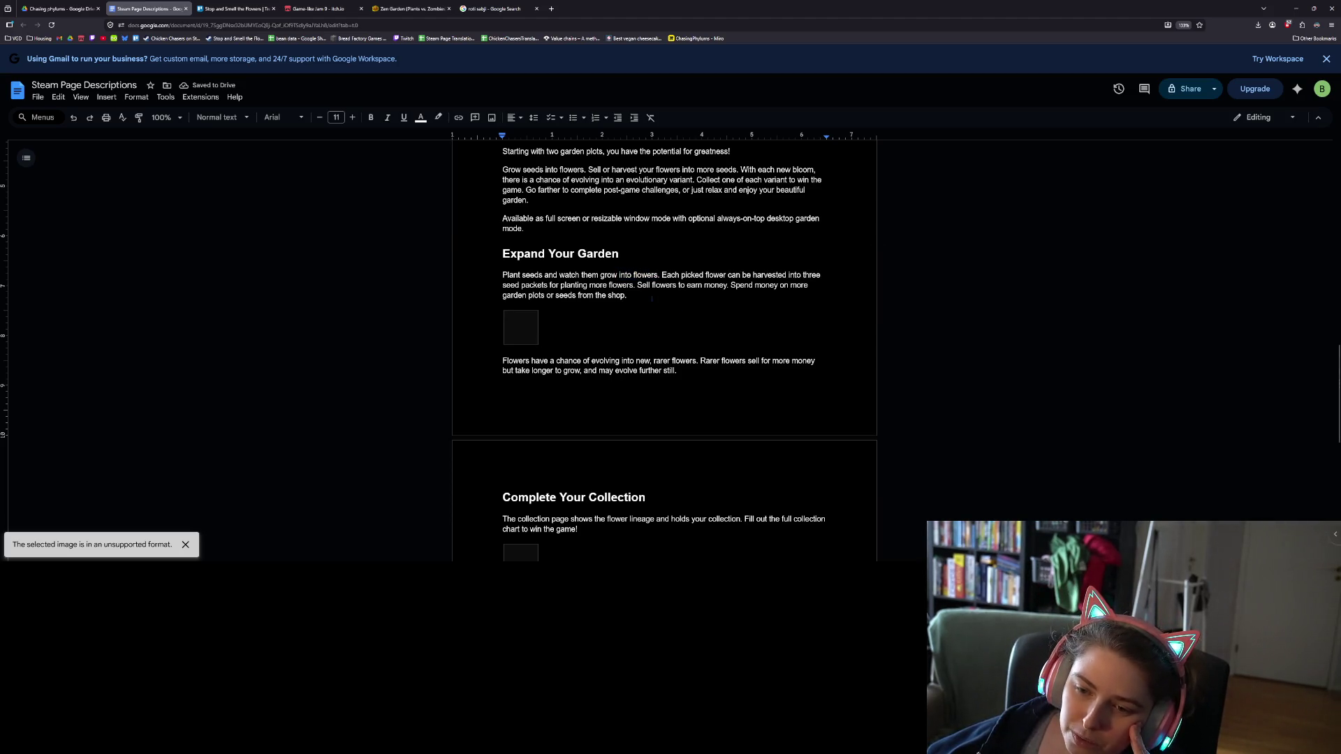
pyautogui.doubleClick(812, 275)
pyautogui.hotkey('ctrl', 'b')
pyautogui.click(627, 296)
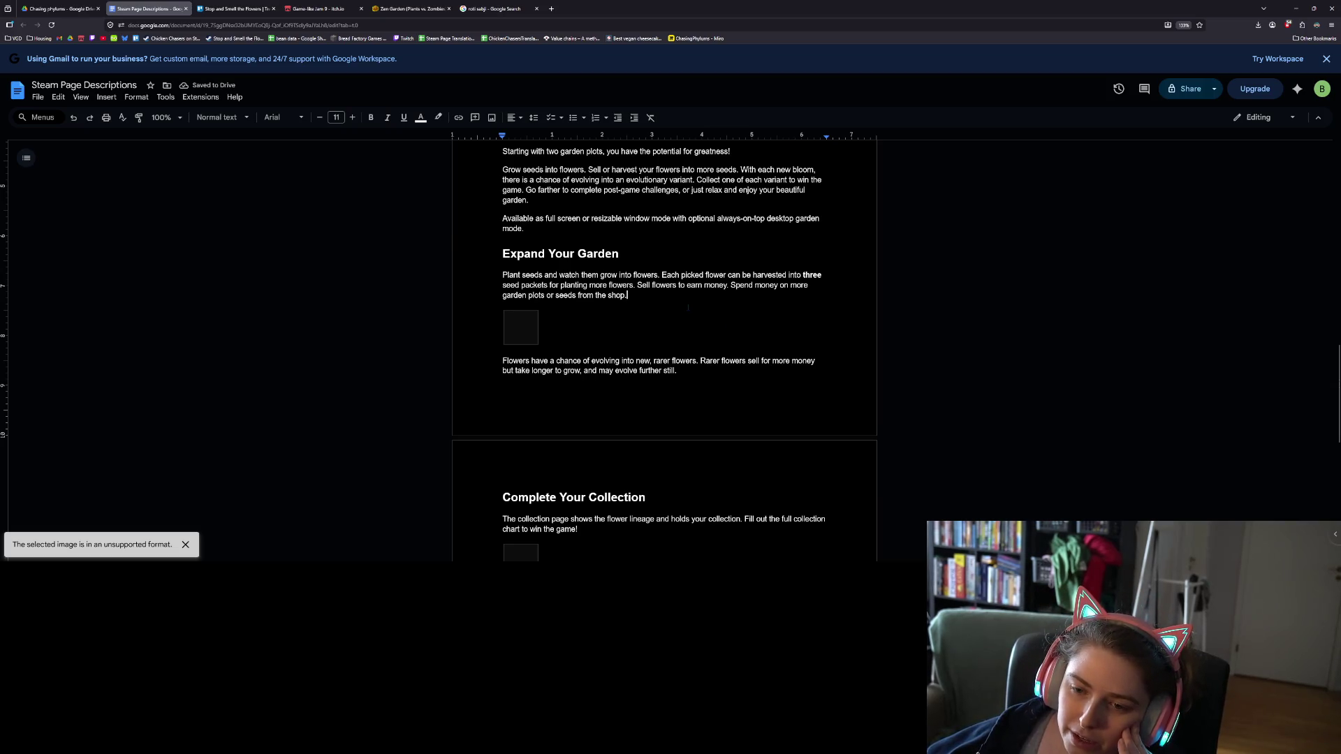
pyautogui.click(630, 336)
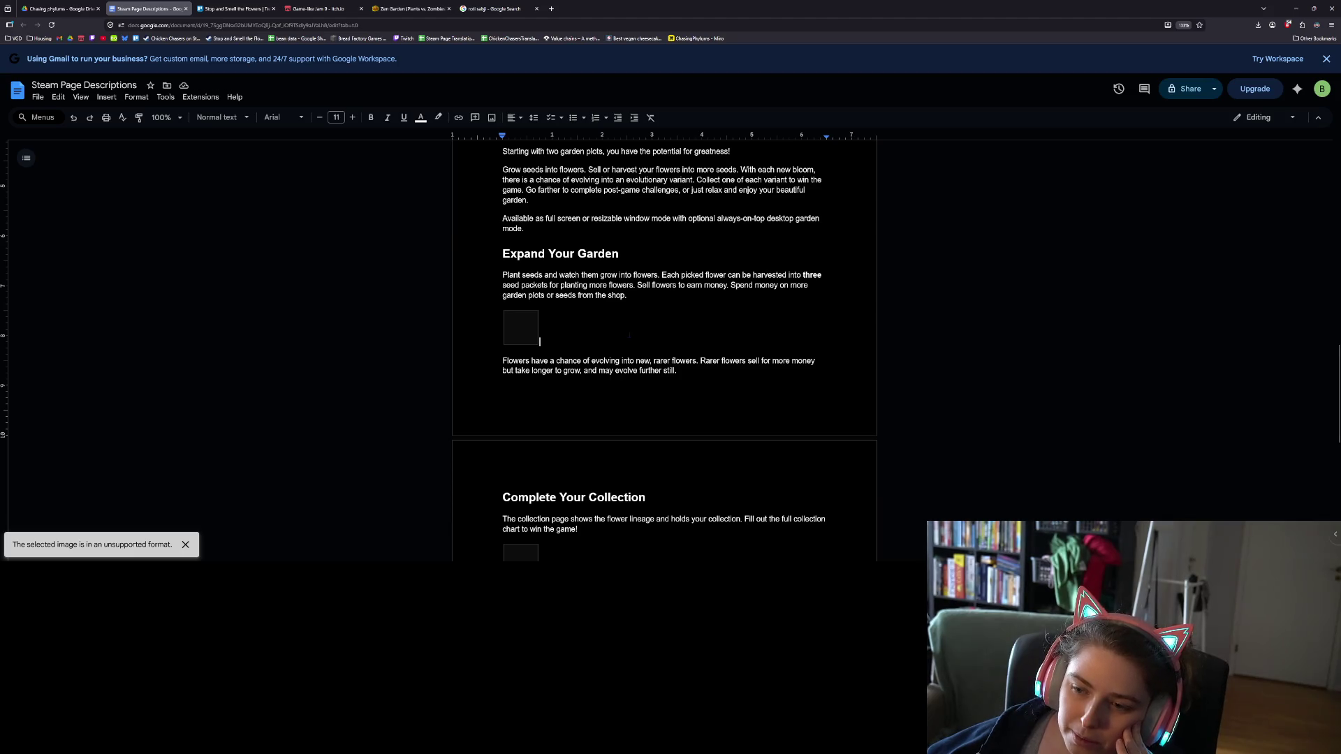
pyautogui.scroll(-1, 642, 334)
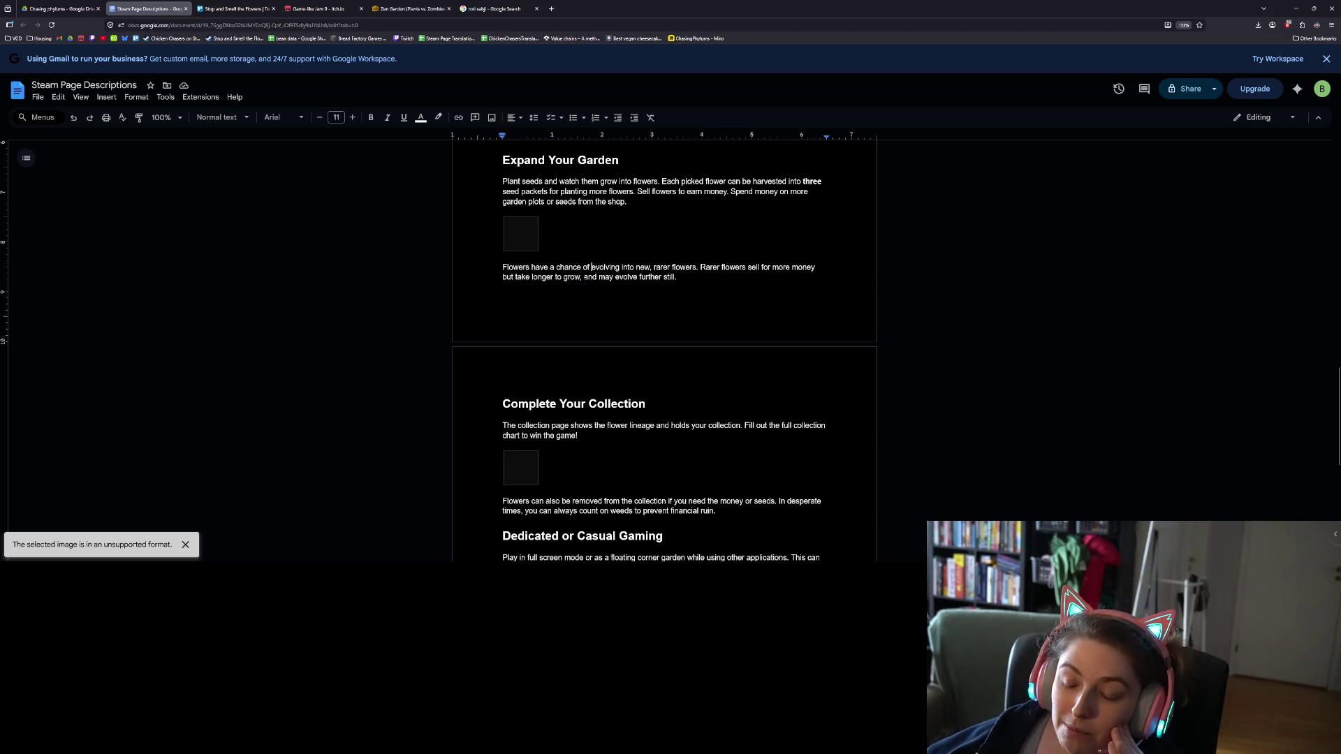
pyautogui.scroll(-1, 703, 329)
pyautogui.scroll(-1, 703, 329)
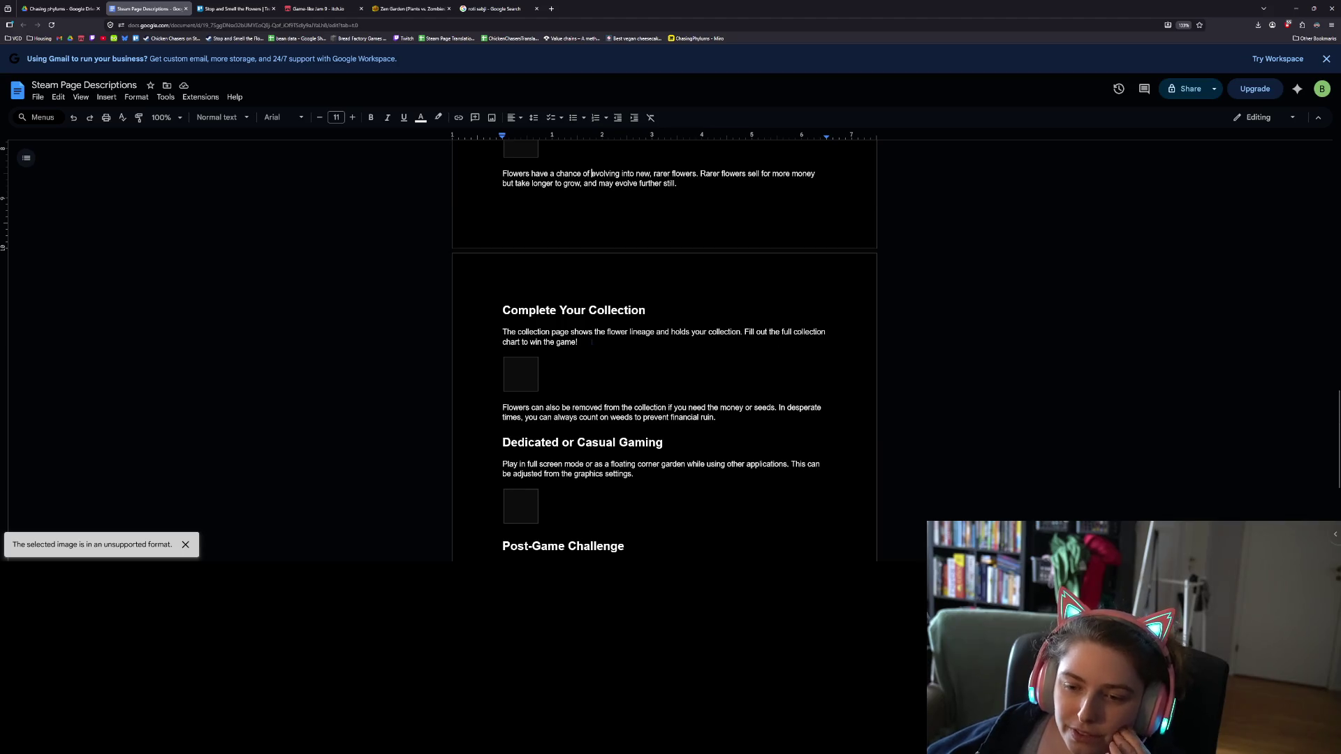
pyautogui.scroll(-1, 585, 345)
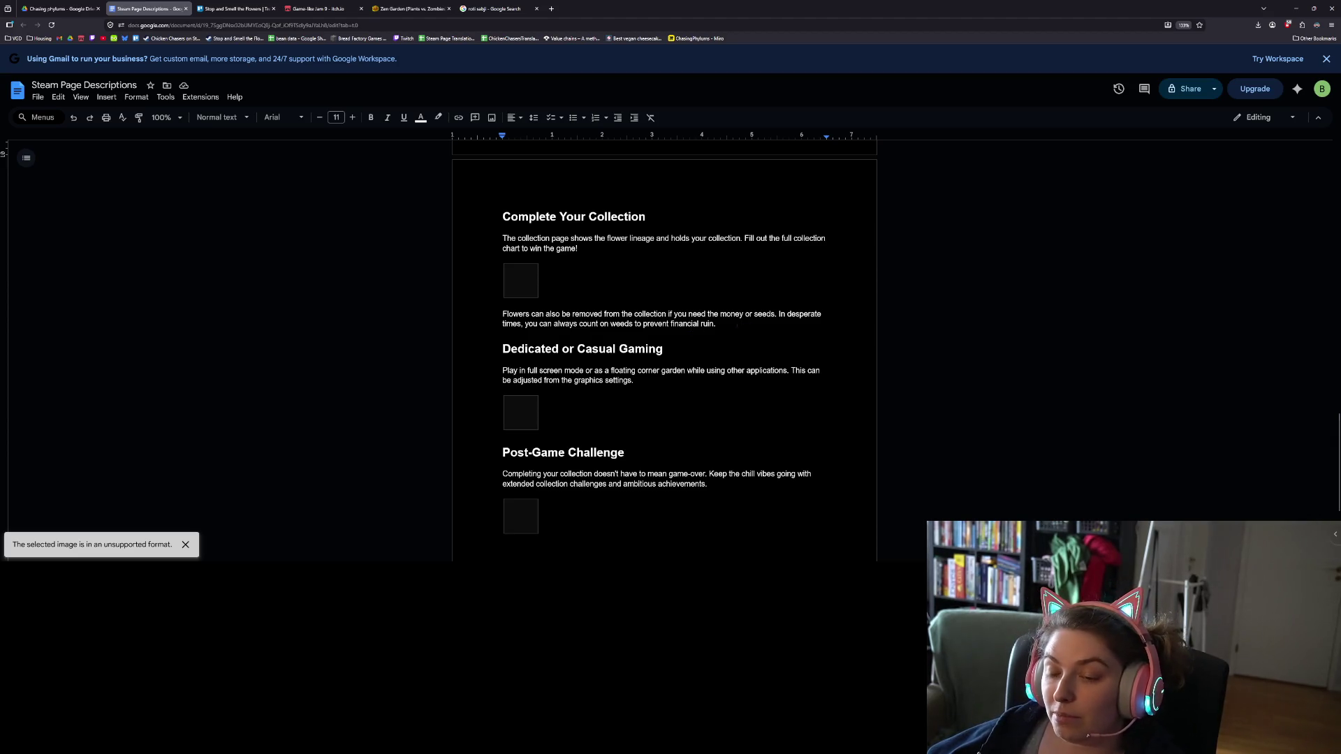
pyautogui.scroll(-2, 663, 349)
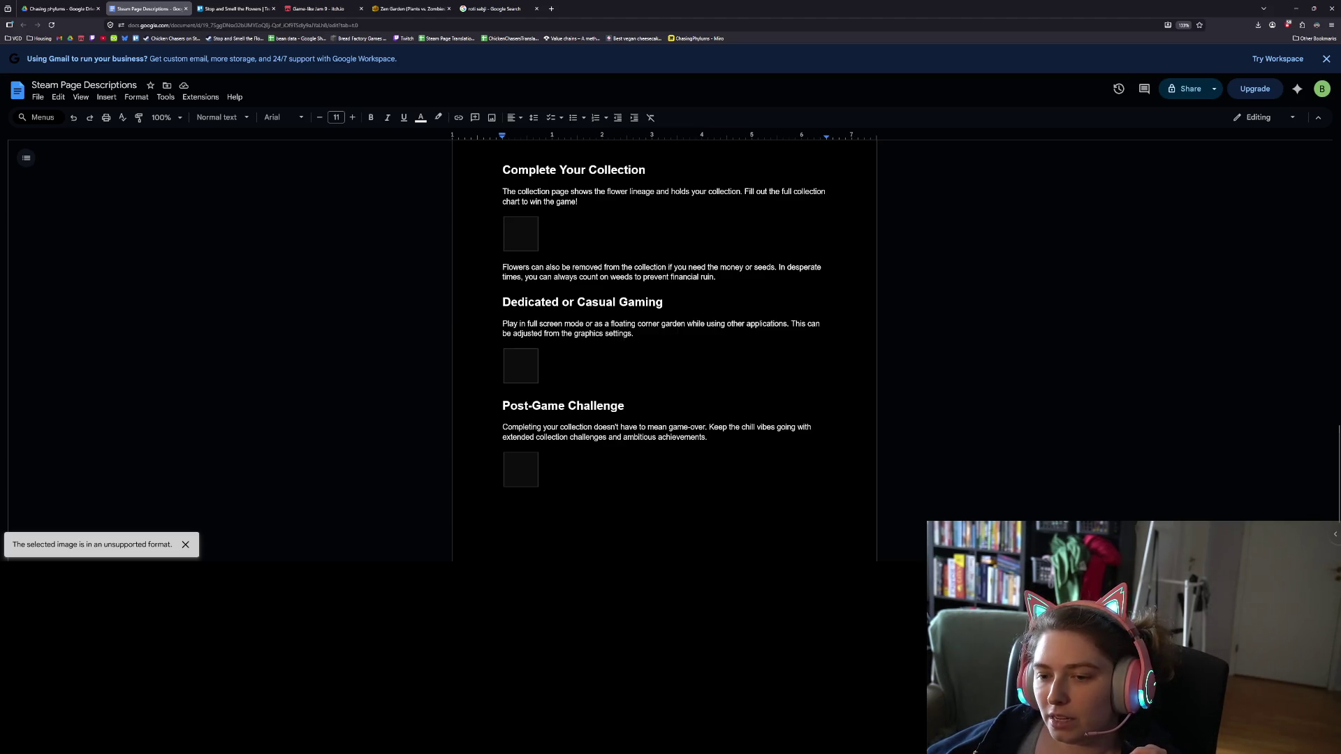
# - Delete the graphics-settings sentence
pyautogui.moveTo(644, 336); pyautogui.dragTo(792, 325)
pyautogui.press('BackSpace')
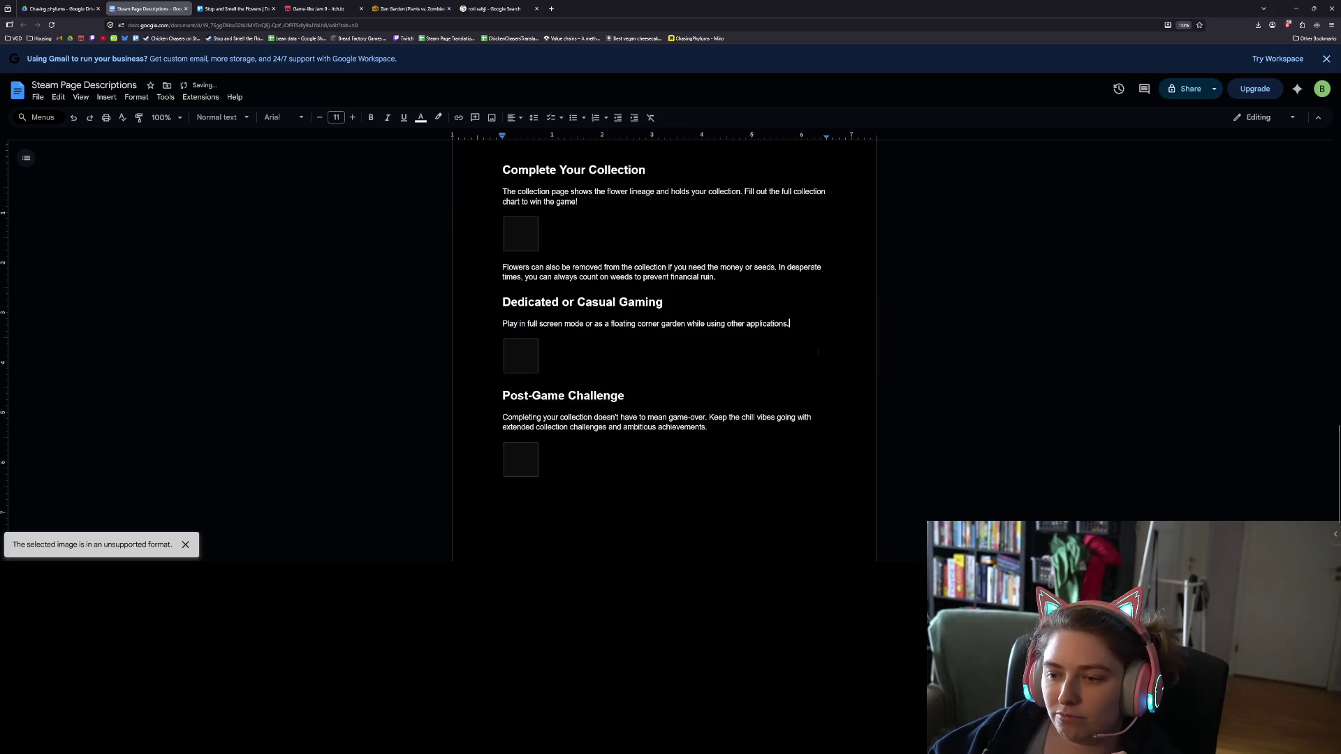
pyautogui.scroll(-1, 664, 314)
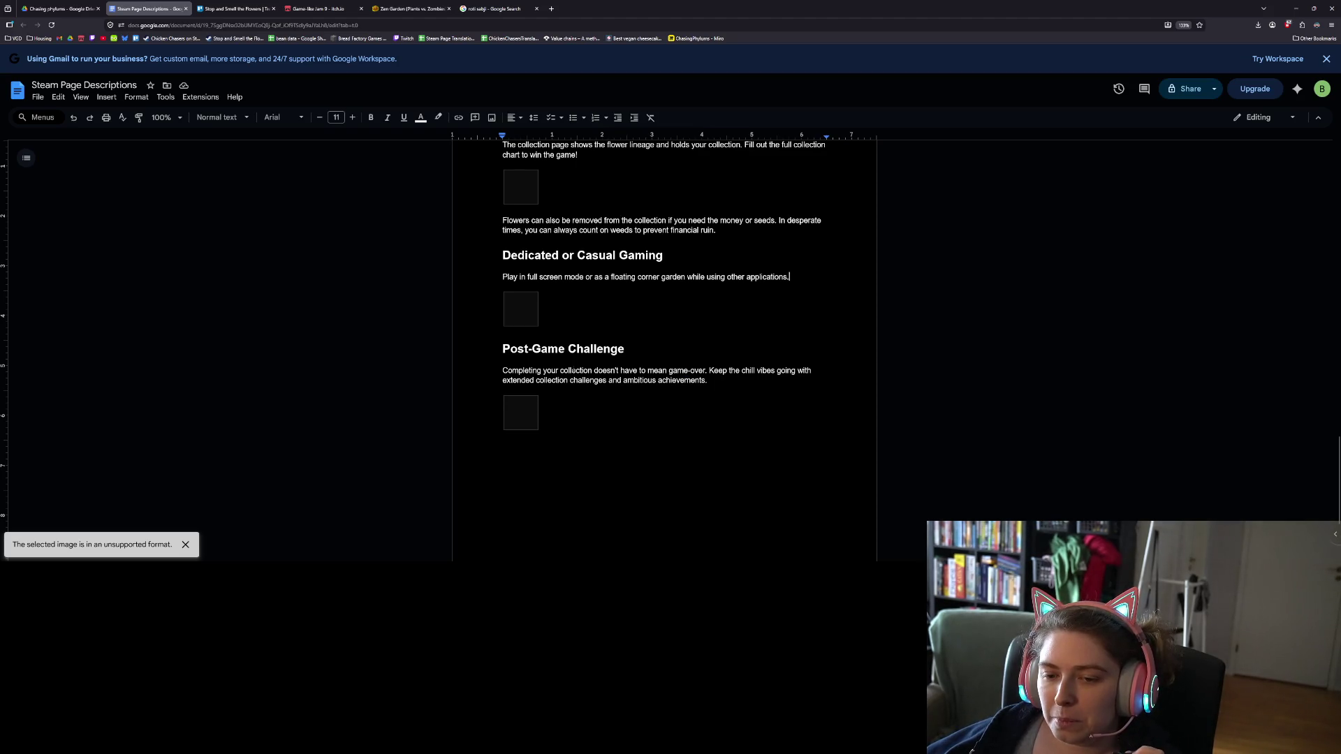
pyautogui.scroll(-2, 562, 338)
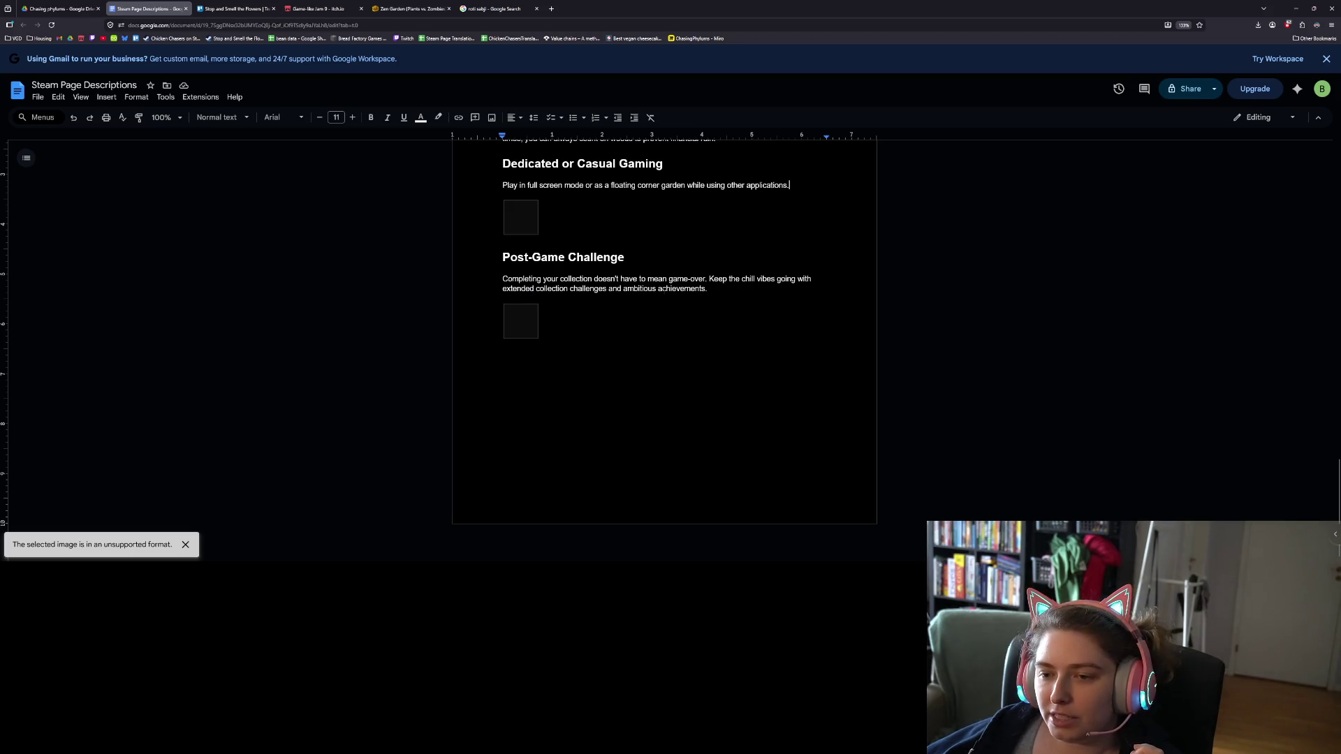
# - Remove 'have to' from the Post-Game Challenge blurb
pyautogui.doubleClick(656, 278)
pyautogui.click(653, 279)
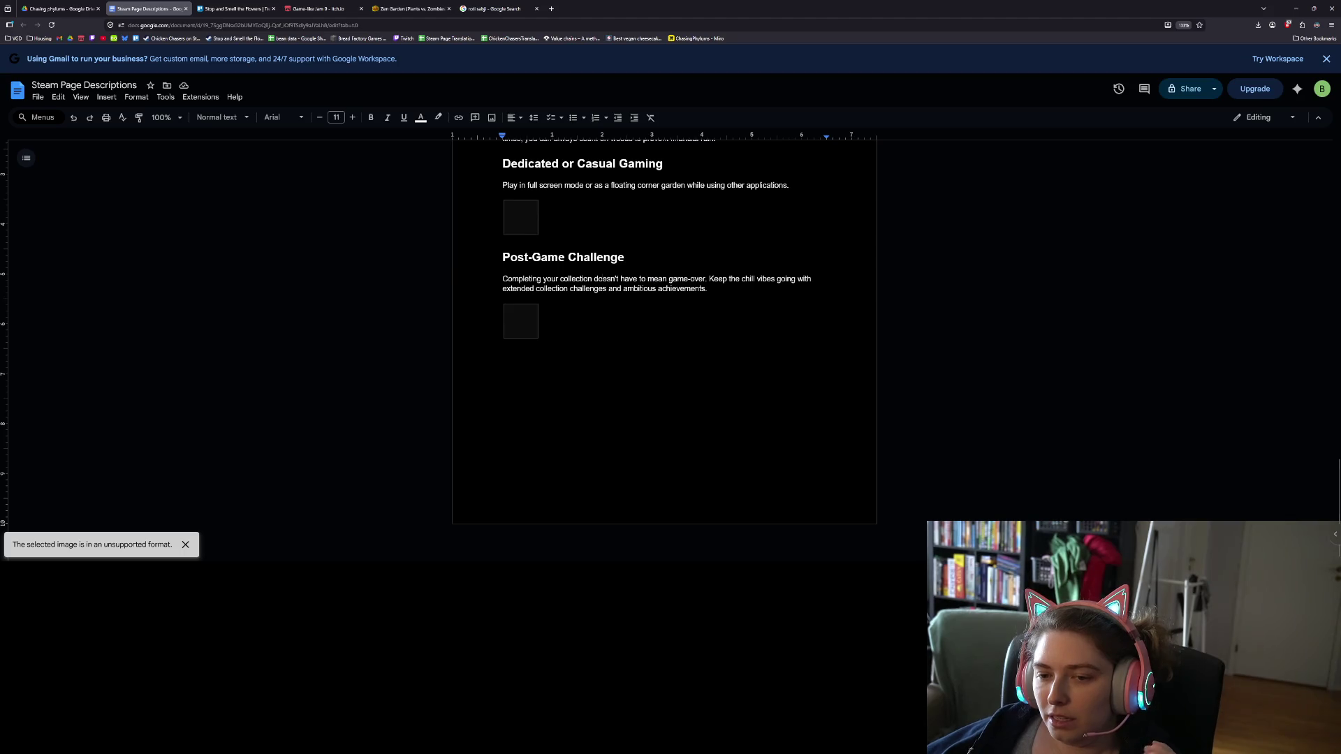
pyautogui.moveTo(584, 279); pyautogui.dragTo(705, 279)
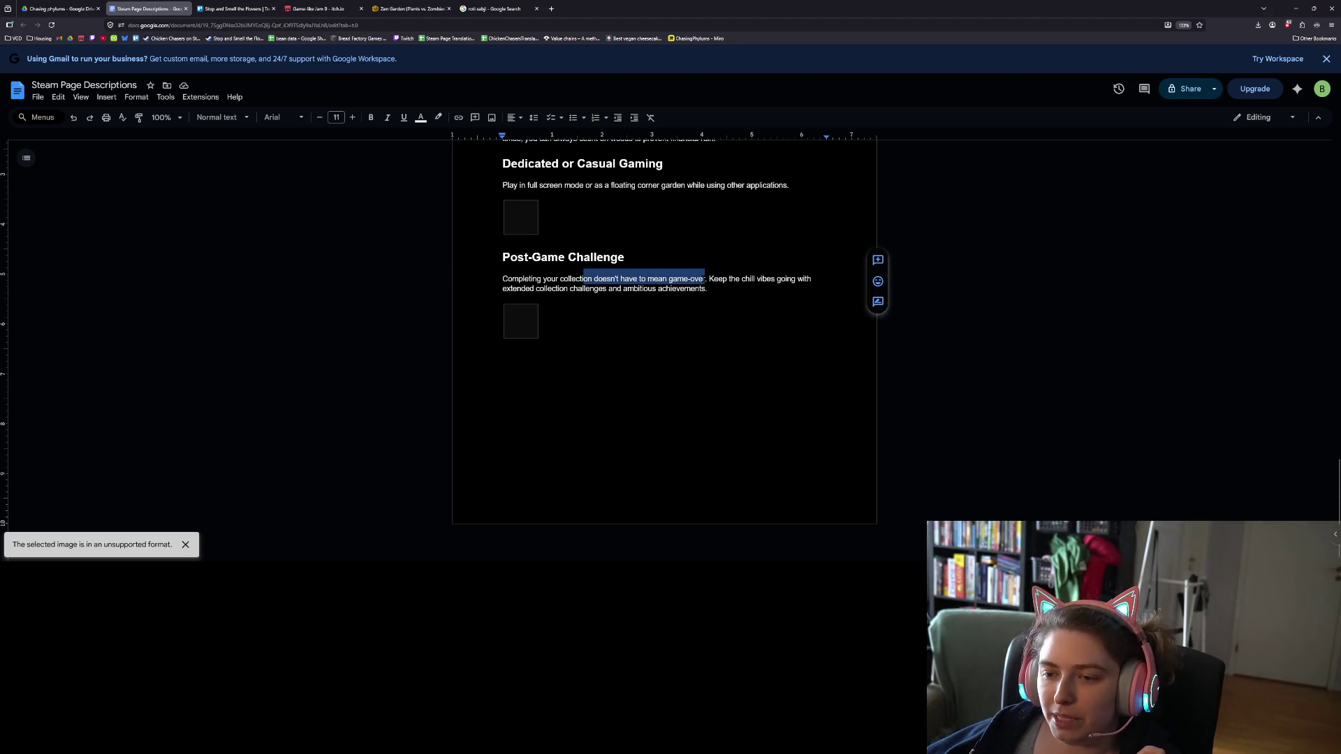
pyautogui.click(704, 278)
pyautogui.click(594, 279)
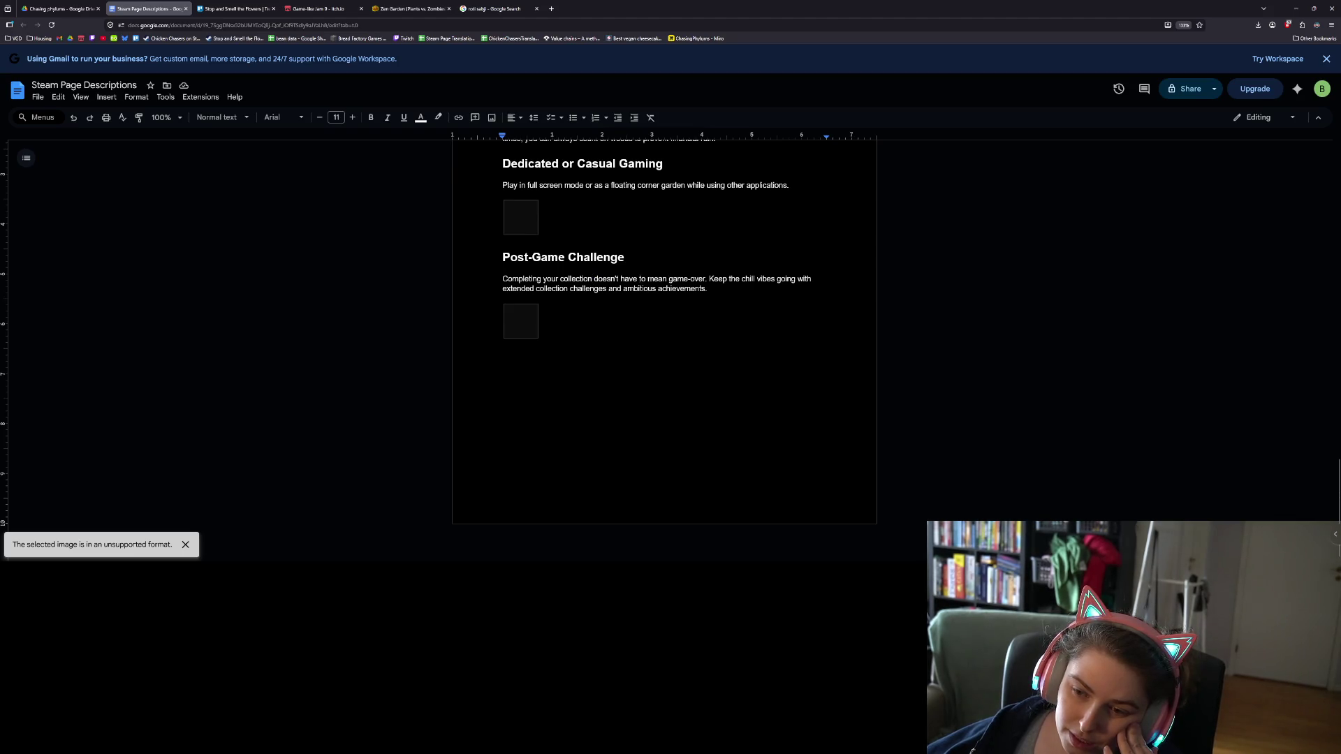
pyautogui.moveTo(647, 278); pyautogui.dragTo(621, 279)
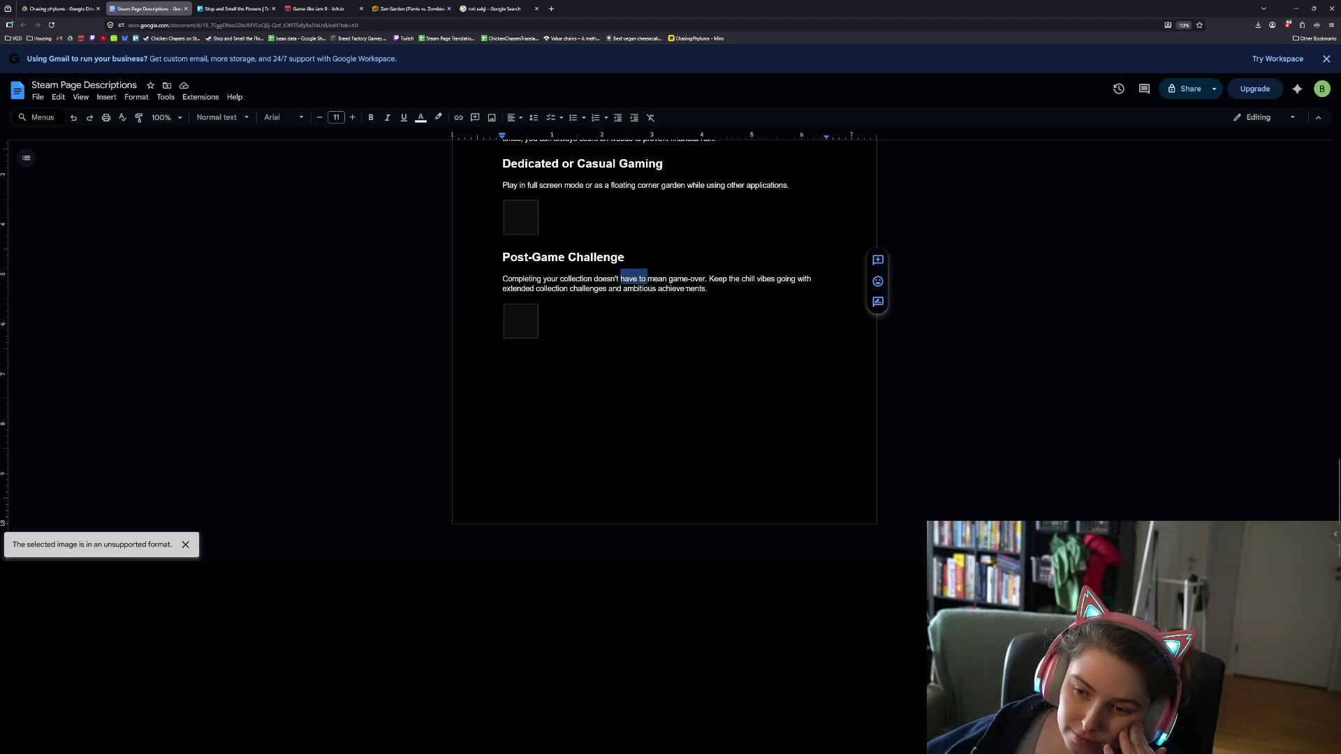
pyautogui.press('BackSpace')
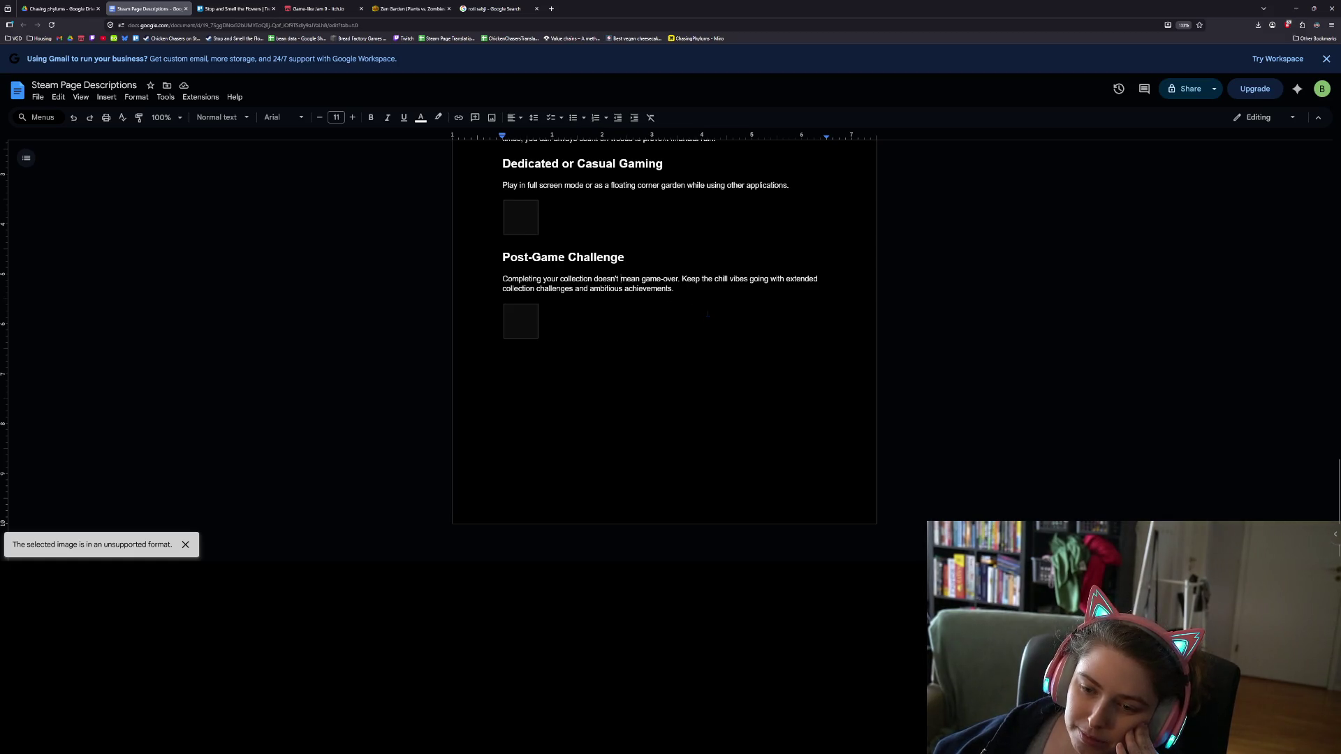
# - Replace 'and' with 'from' so it reads 'challenges from ambitious achievements'
pyautogui.scroll(1, 714, 353)
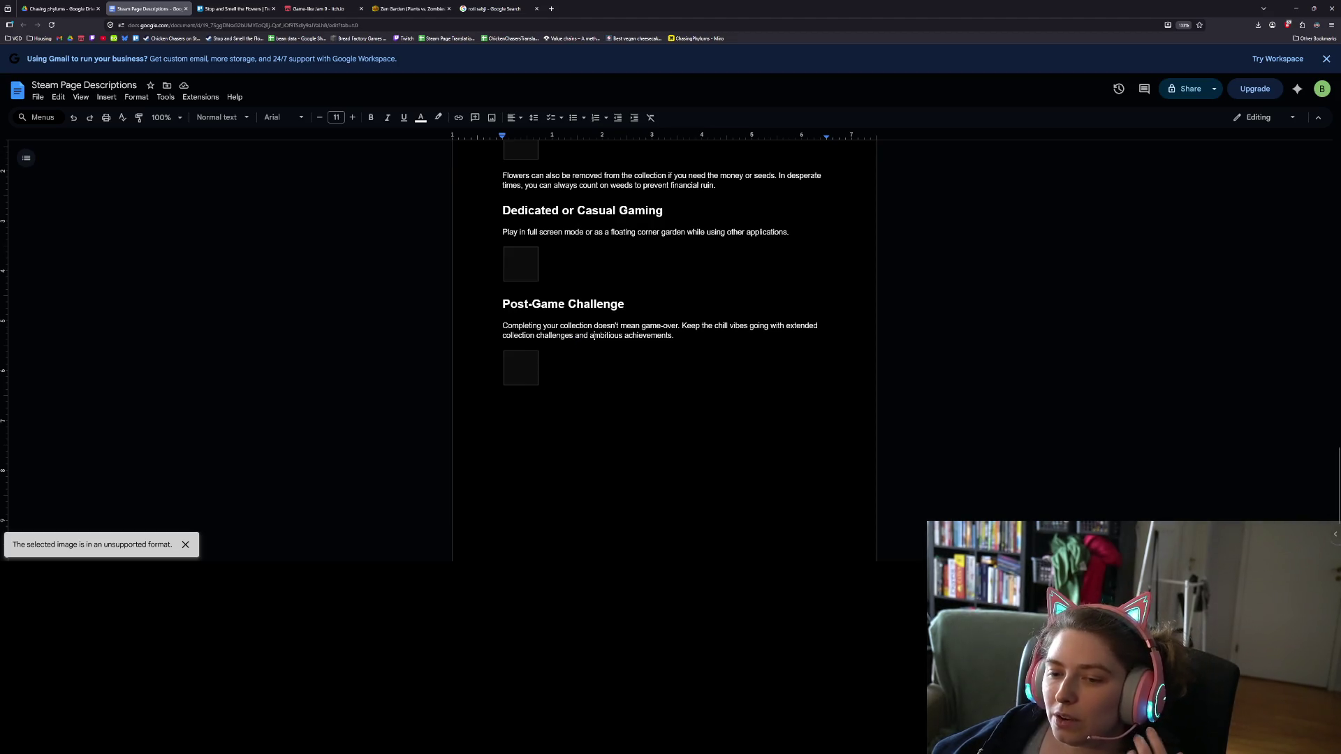
pyautogui.doubleClick(581, 335)
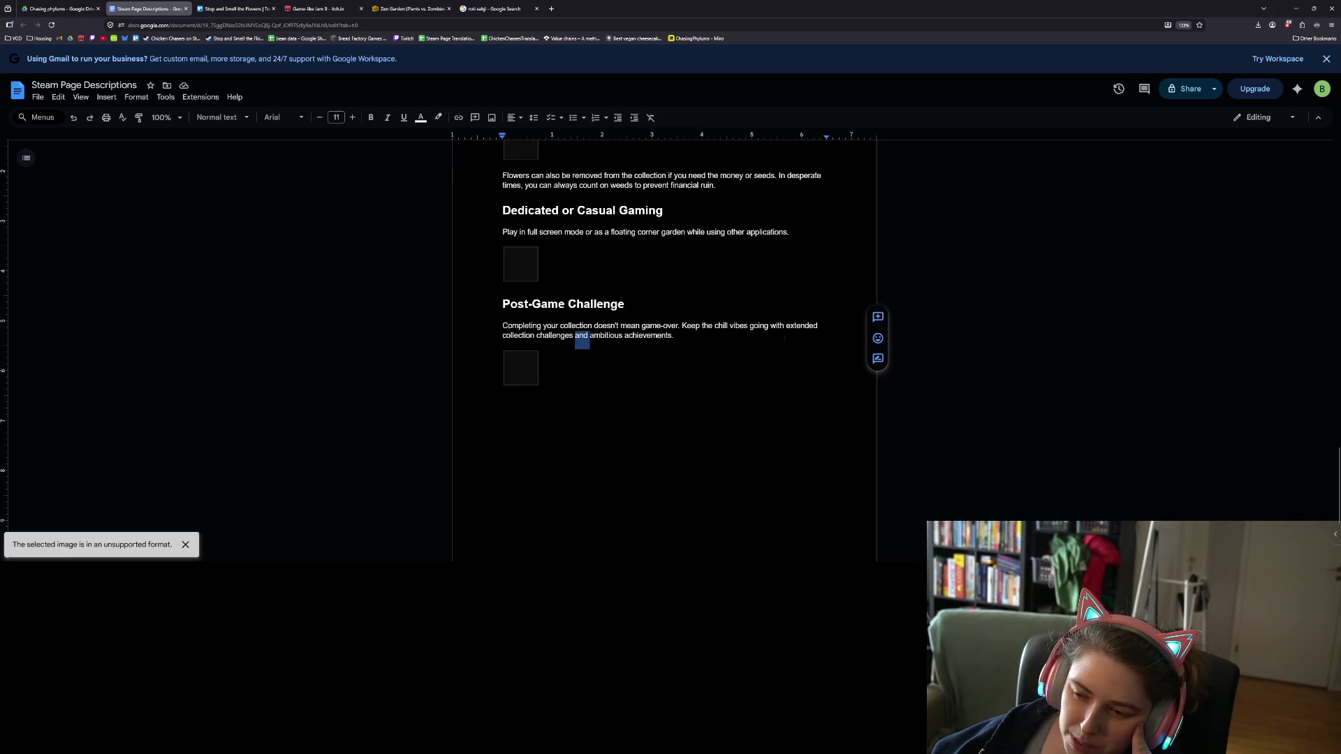
pyautogui.click(608, 335)
pyautogui.click(674, 336)
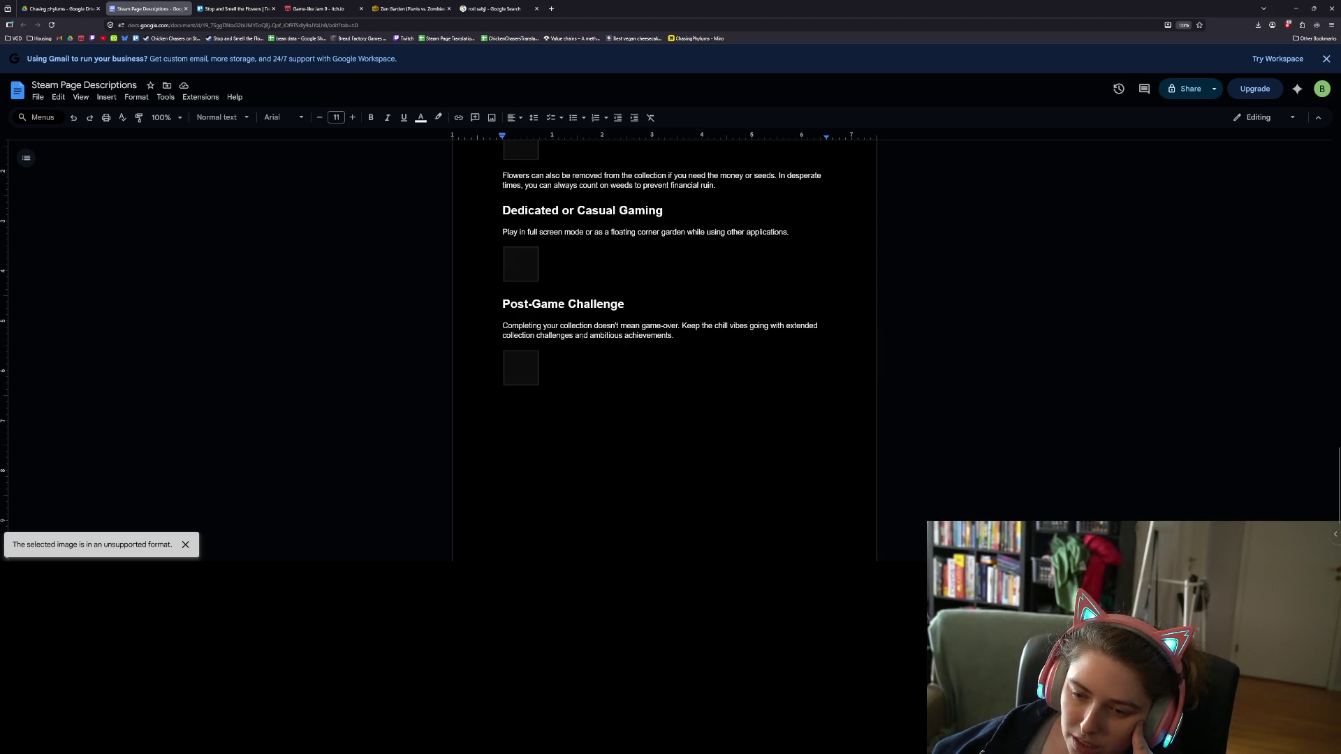
pyautogui.doubleClick(581, 335)
pyautogui.write('via')
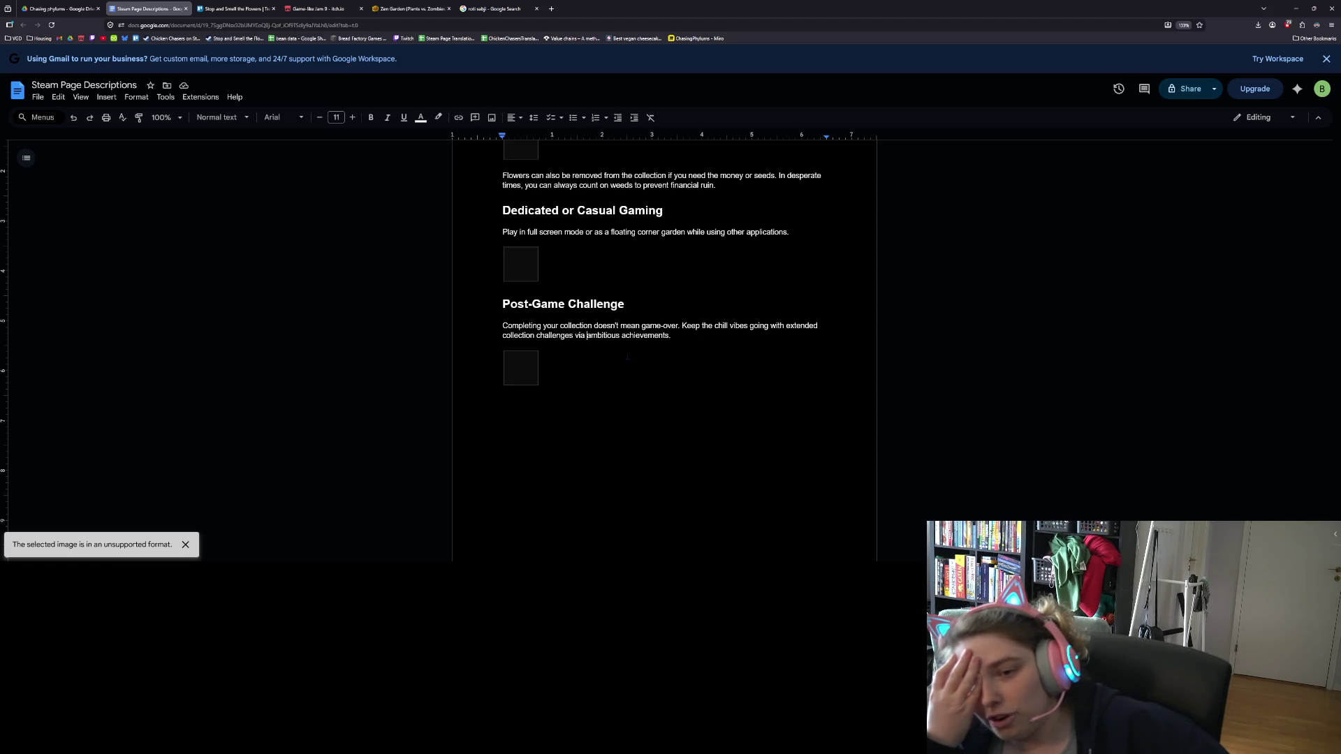
pyautogui.press('BackSpace')
pyautogui.press('BackSpace')
pyautogui.press('BackSpace')
pyautogui.write('from')
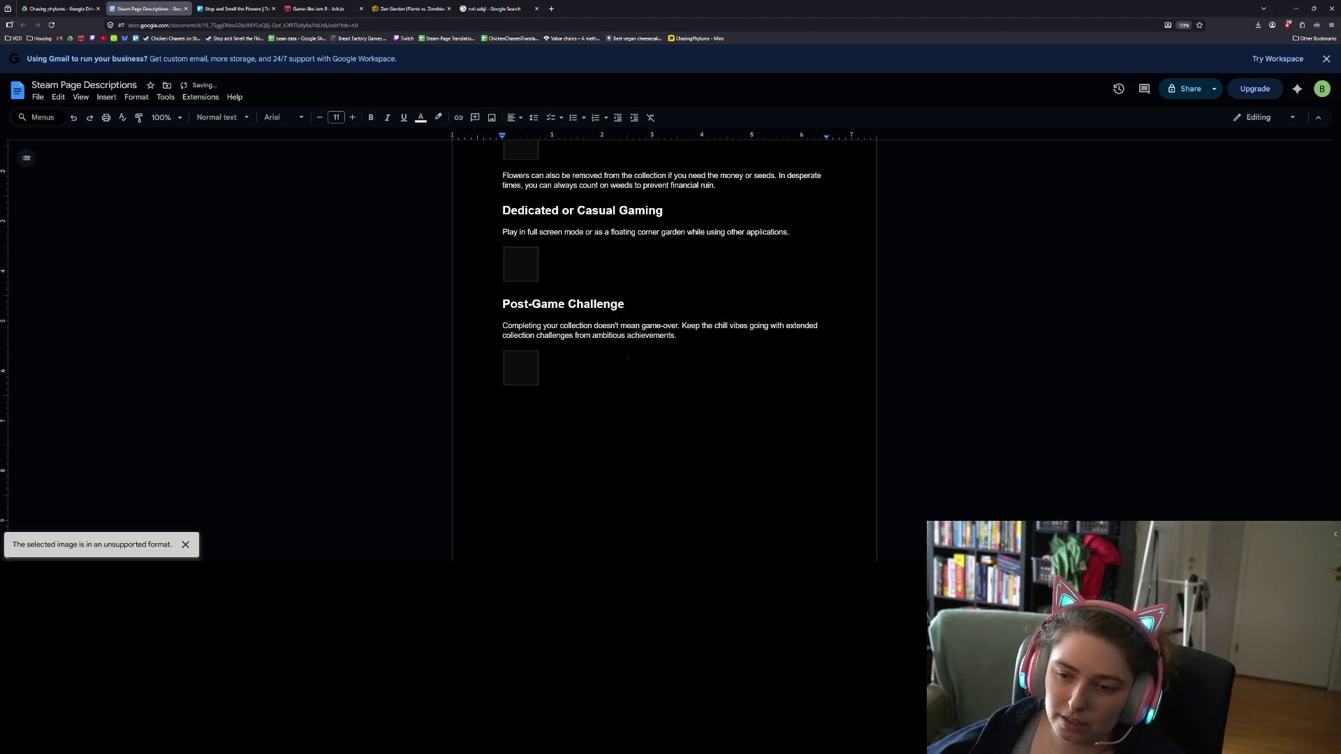
pyautogui.click(667, 368)
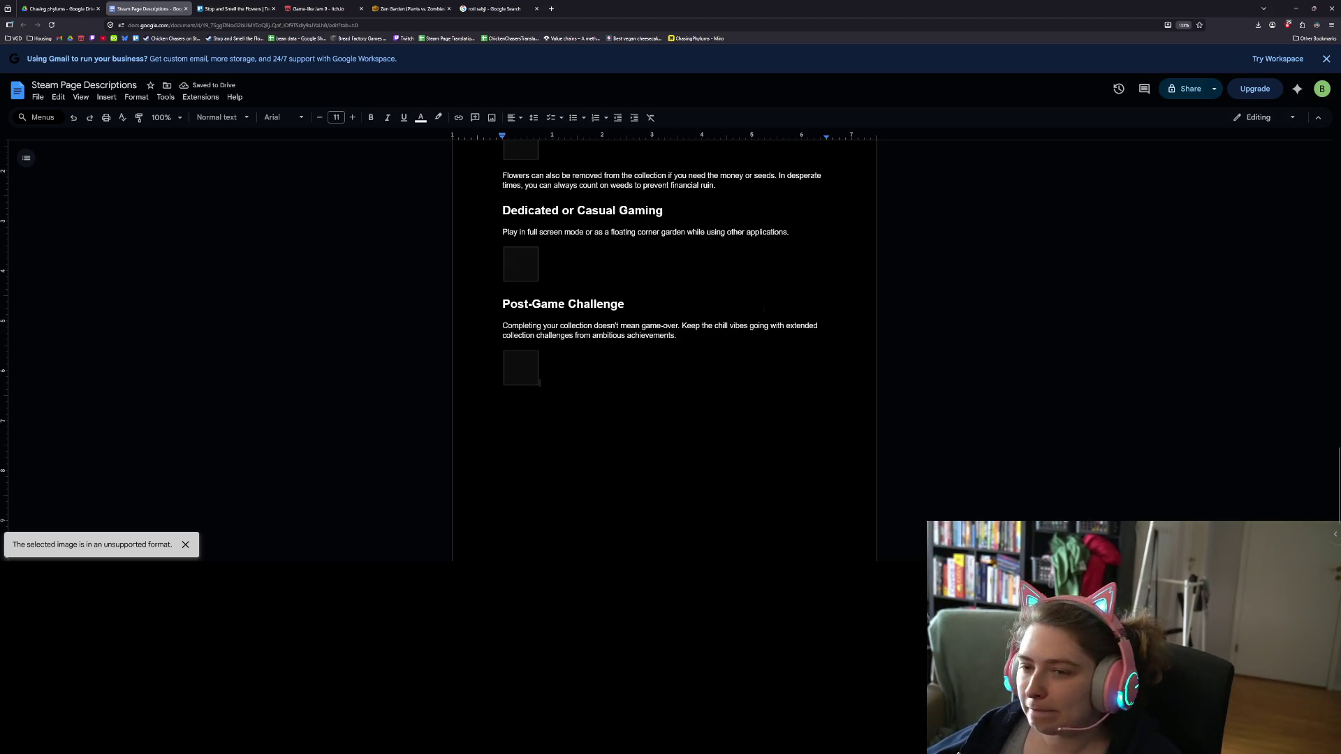
pyautogui.moveTo(677, 337); pyautogui.dragTo(491, 326)
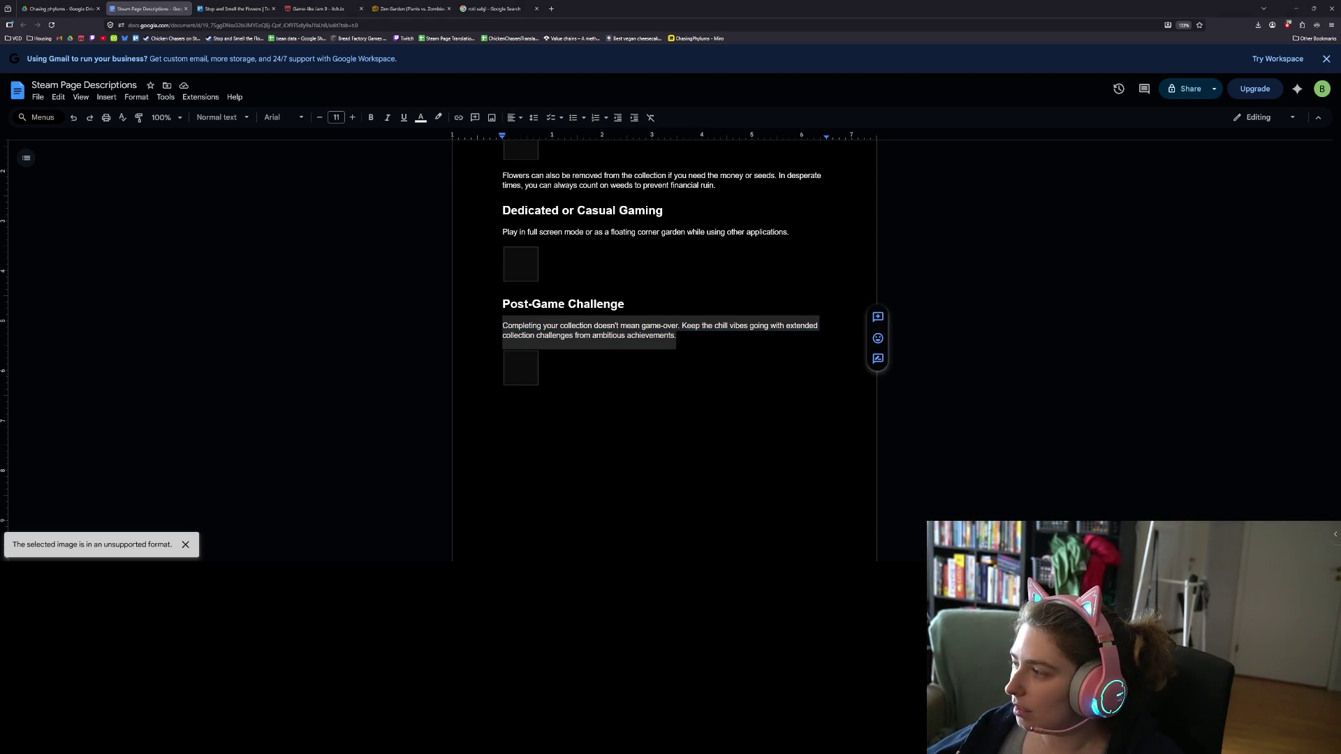
pyautogui.scroll(3, 663, 349)
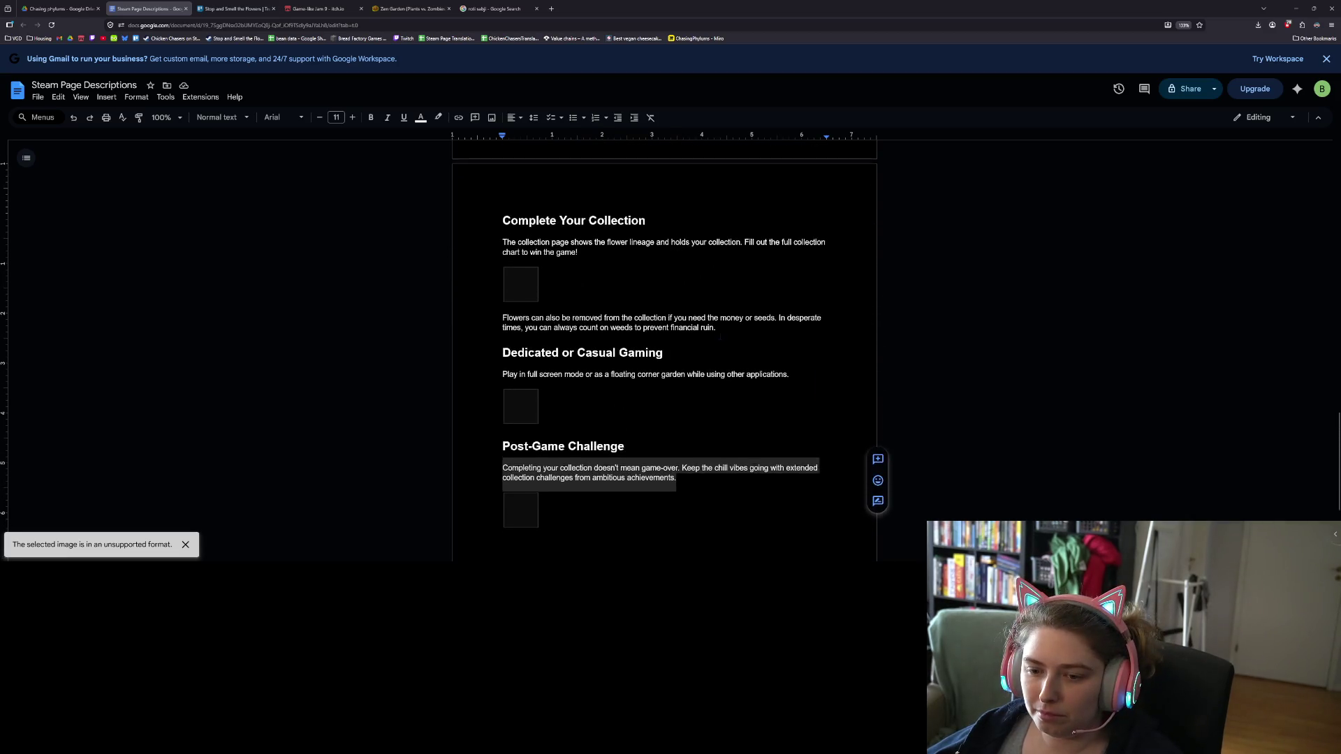
pyautogui.moveTo(790, 373); pyautogui.dragTo(489, 367)
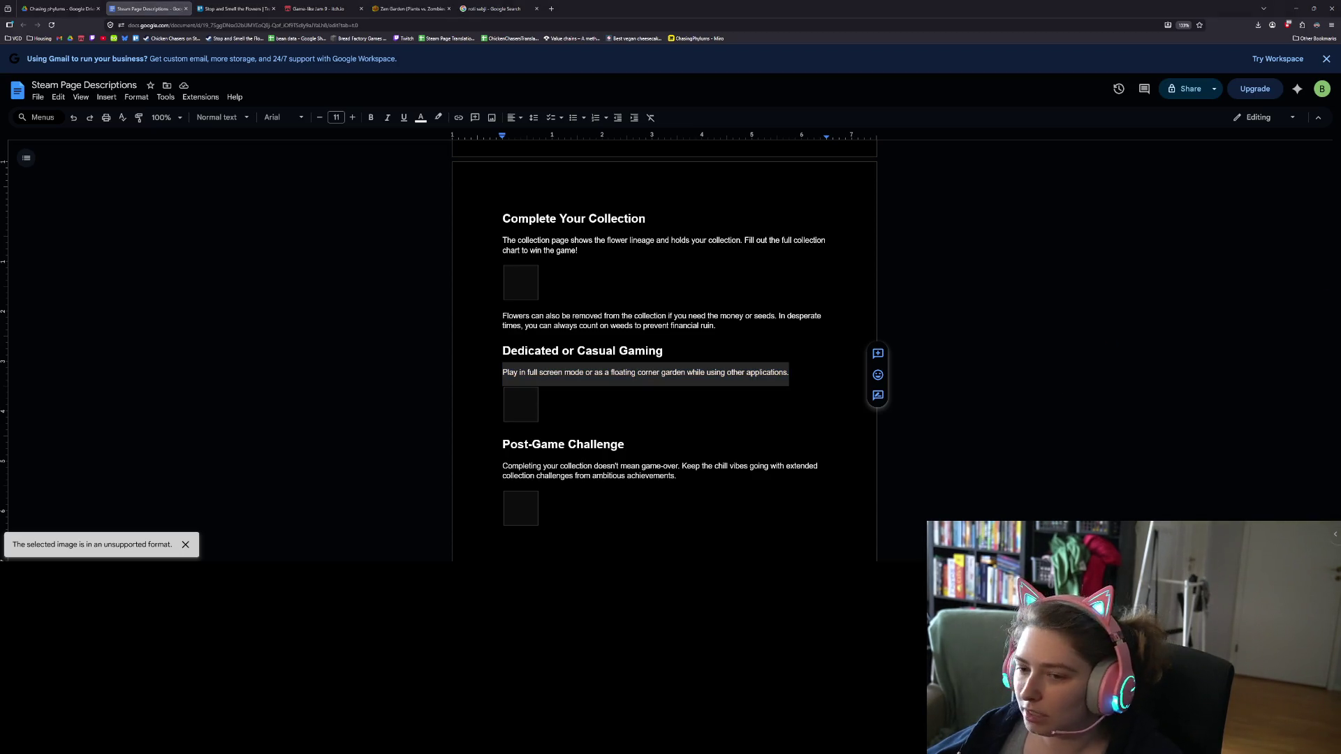
pyautogui.moveTo(716, 326)
pyautogui.mouseDown()
pyautogui.moveTo(503, 315)
pyautogui.moveTo(517, 286)
pyautogui.moveTo(477, 315)
pyautogui.mouseUp()
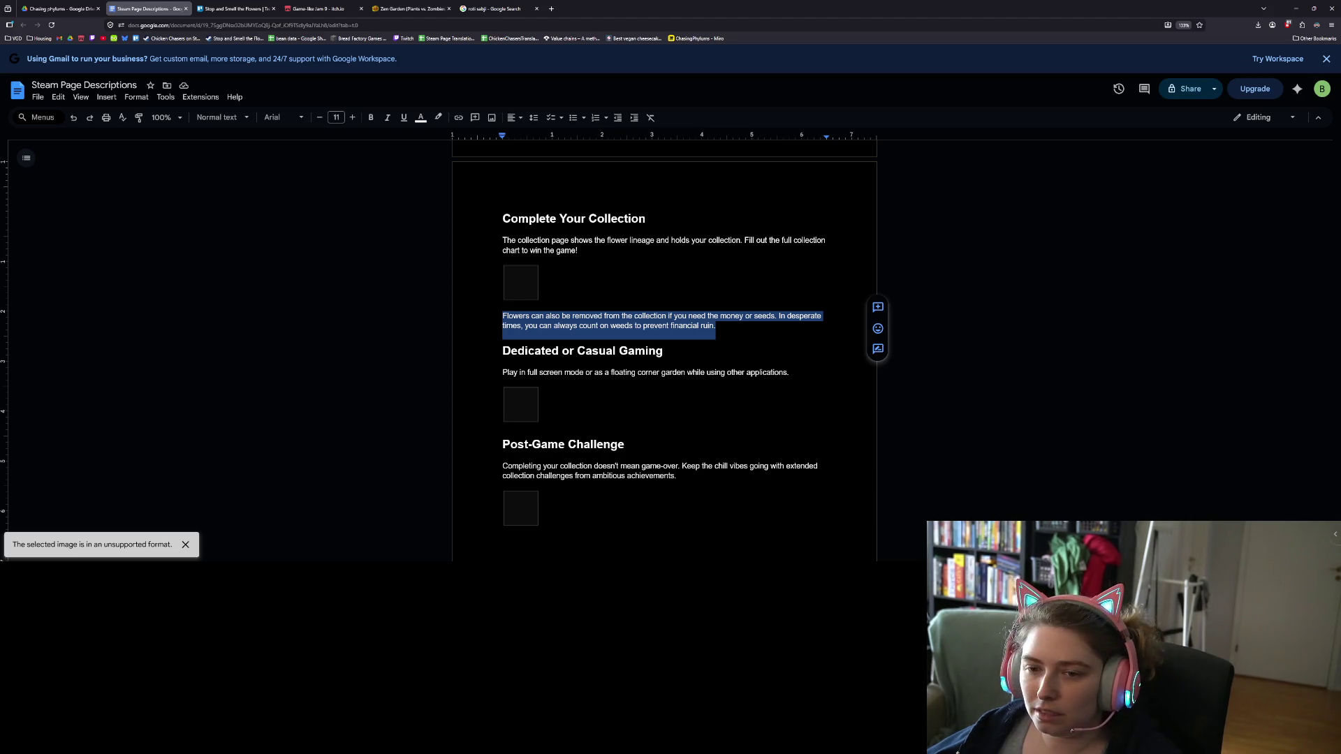
pyautogui.hotkey('alt', 'Tab')
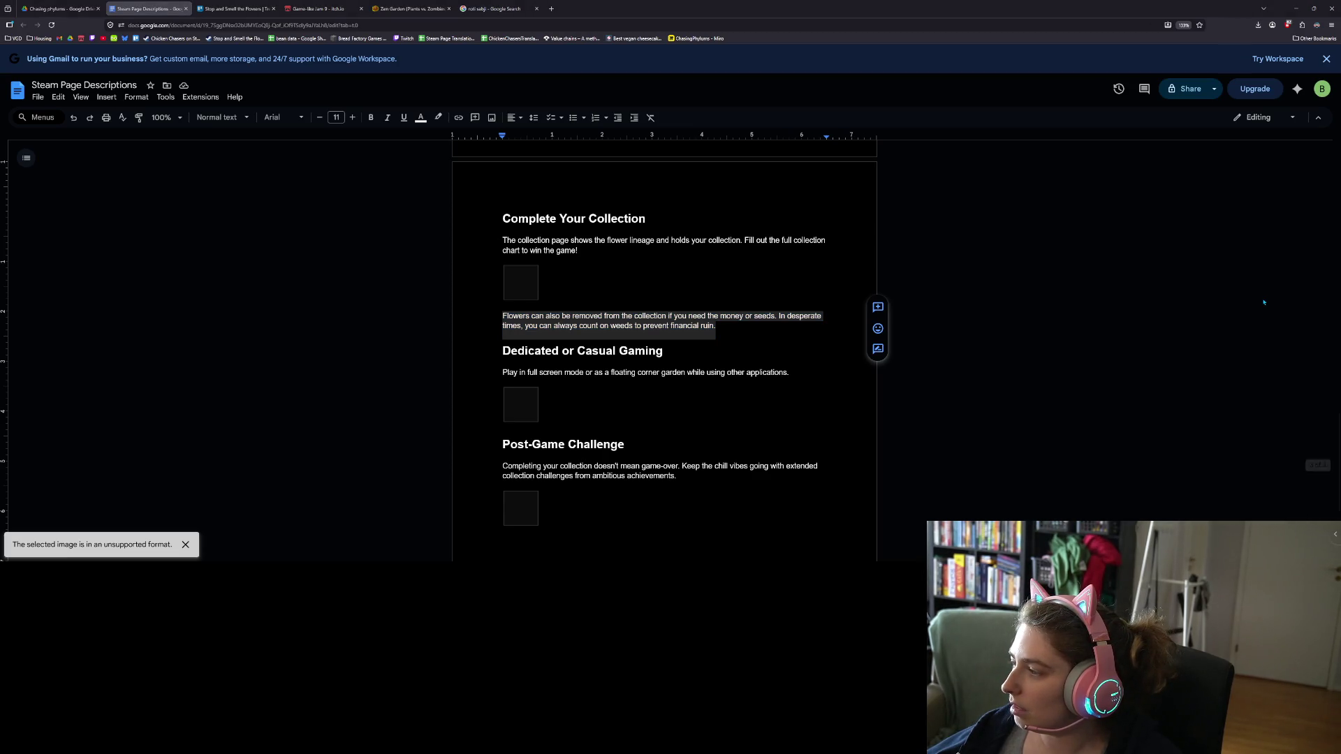
pyautogui.click(578, 250)
pyautogui.moveTo(591, 249); pyautogui.dragTo(478, 234)
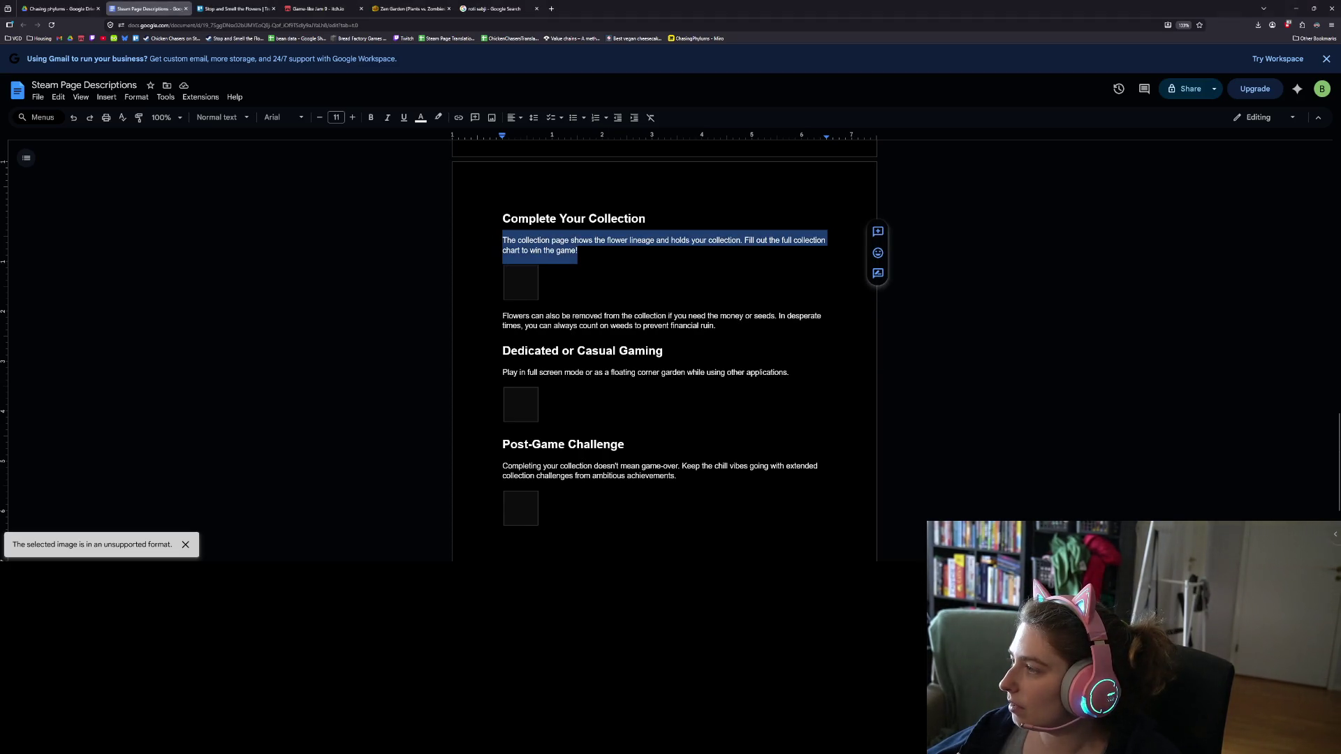
pyautogui.hotkey('alt', 'Tab')
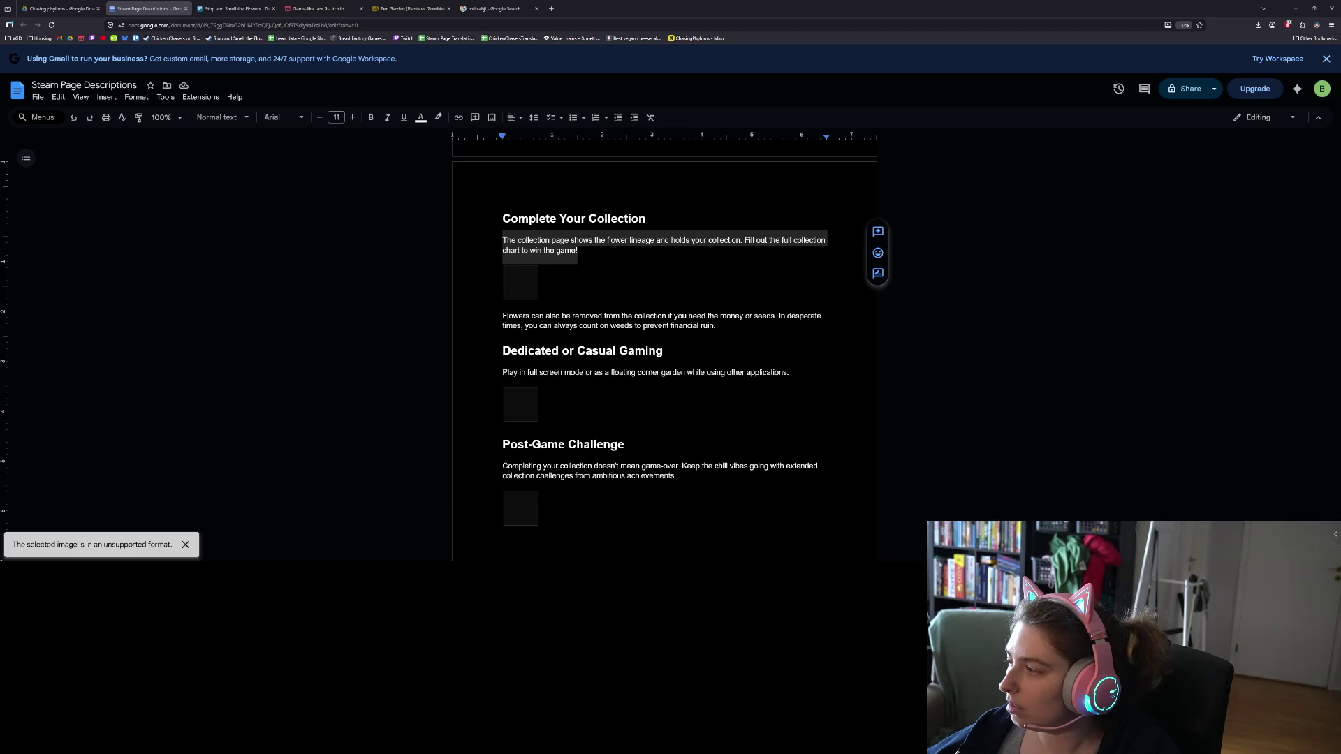
pyautogui.scroll(3, 664, 349)
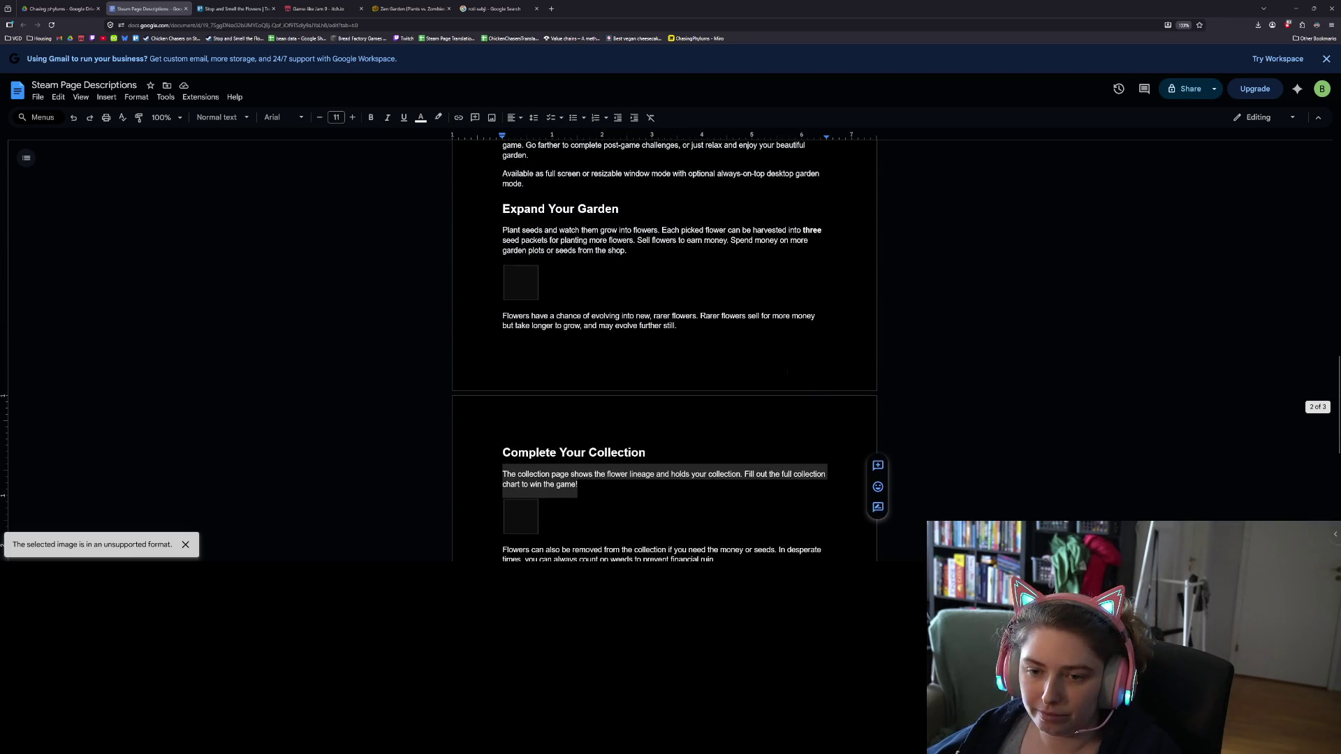
pyautogui.moveTo(683, 332); pyautogui.dragTo(491, 314)
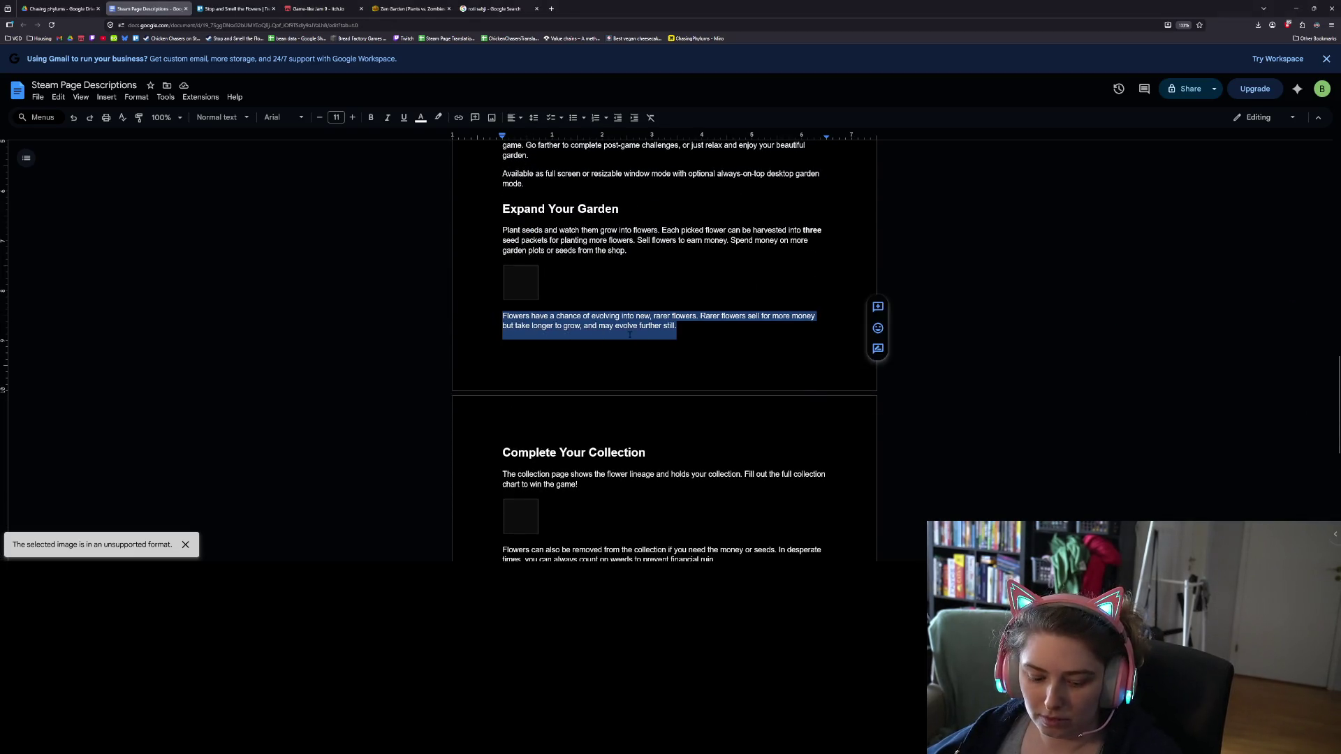
pyautogui.hotkey('alt', 'Tab')
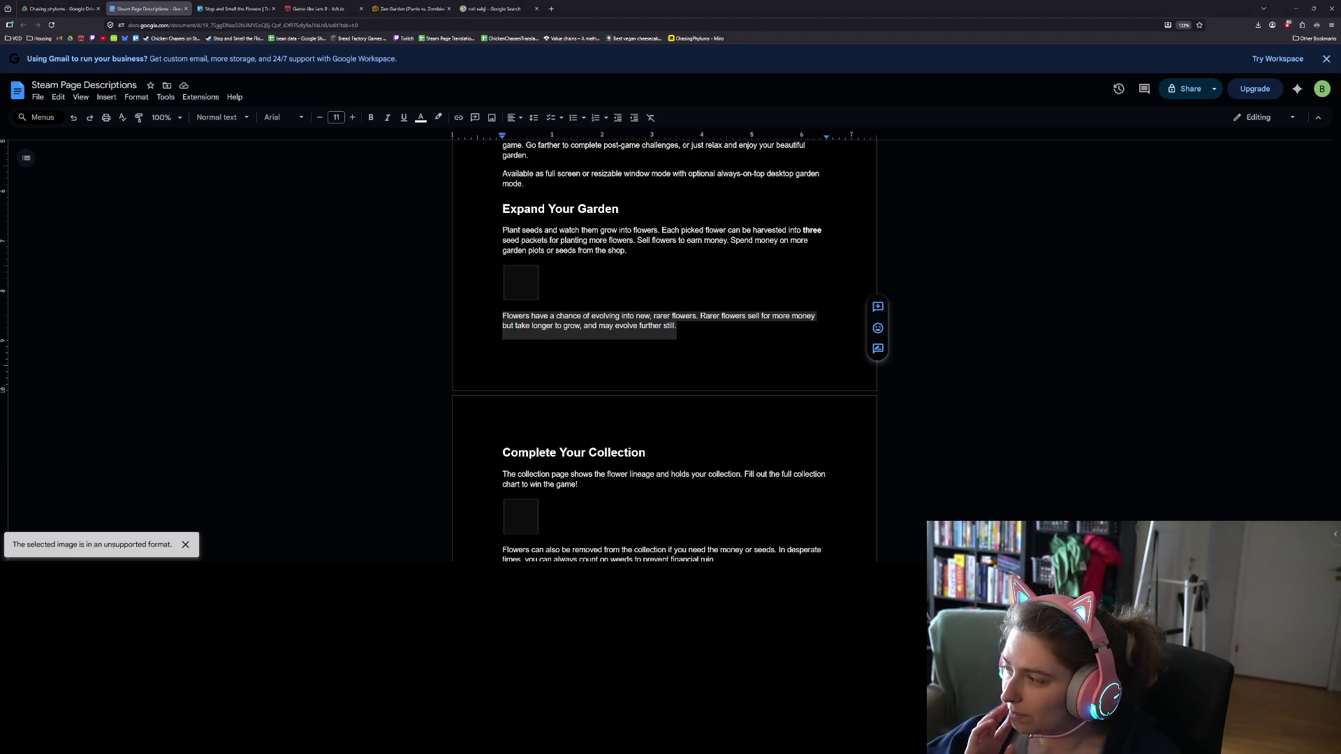
pyautogui.moveTo(661, 259); pyautogui.dragTo(491, 231)
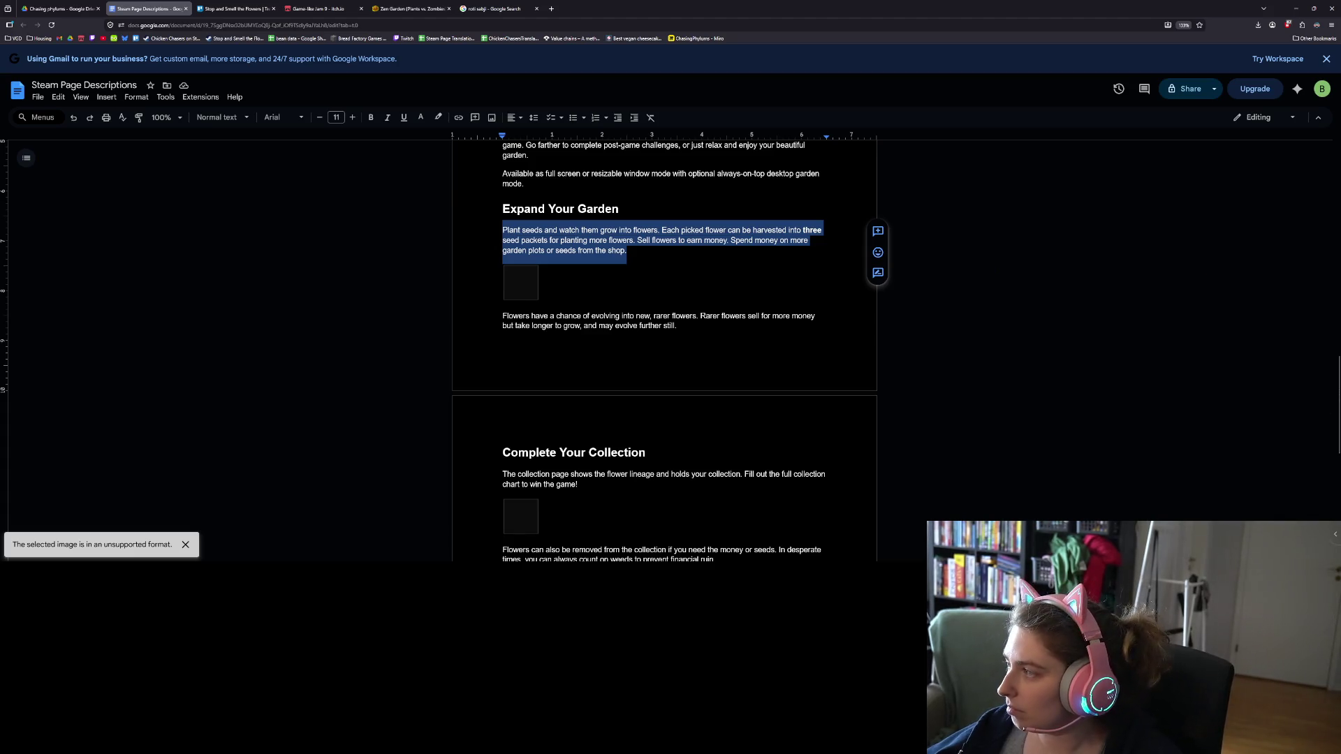
pyautogui.hotkey('alt', 'Tab')
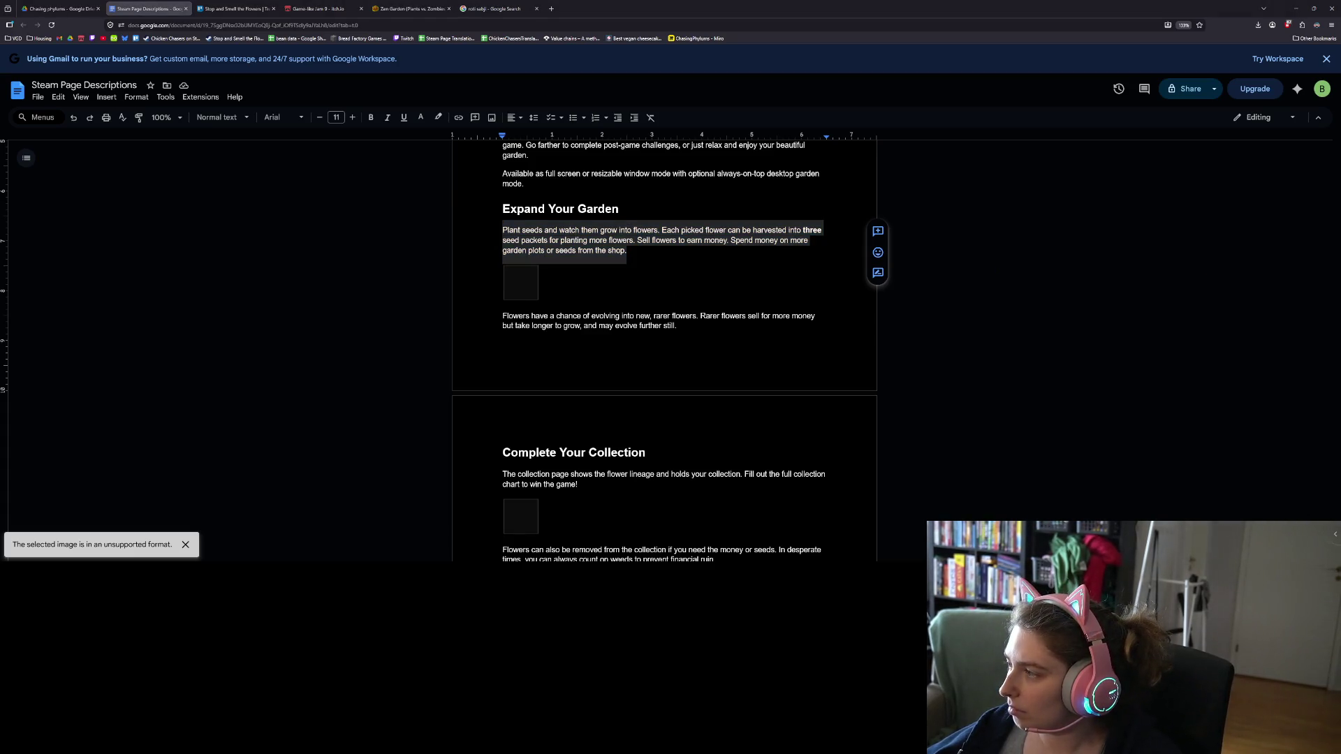
pyautogui.scroll(3, 495, 381)
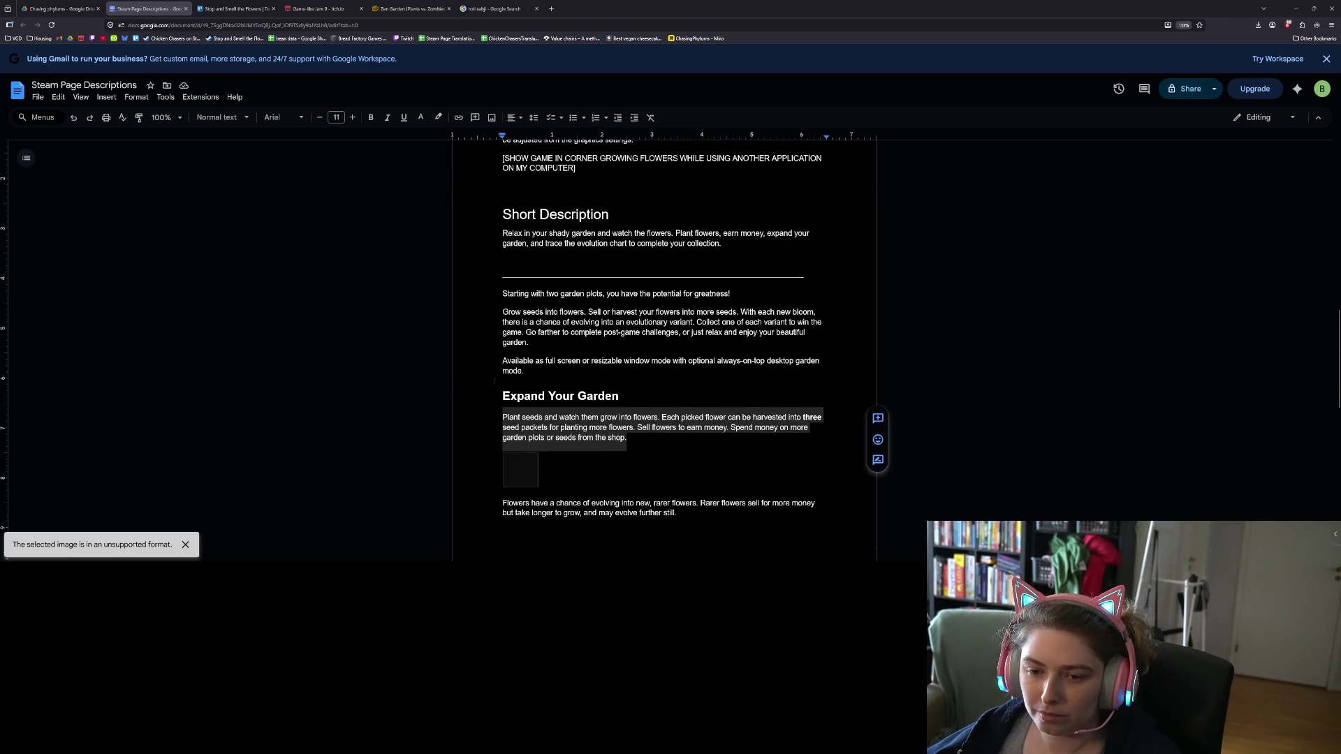
pyautogui.moveTo(525, 371)
pyautogui.mouseDown()
pyautogui.moveTo(502, 361)
pyautogui.moveTo(503, 313)
pyautogui.moveTo(464, 295)
pyautogui.mouseUp()
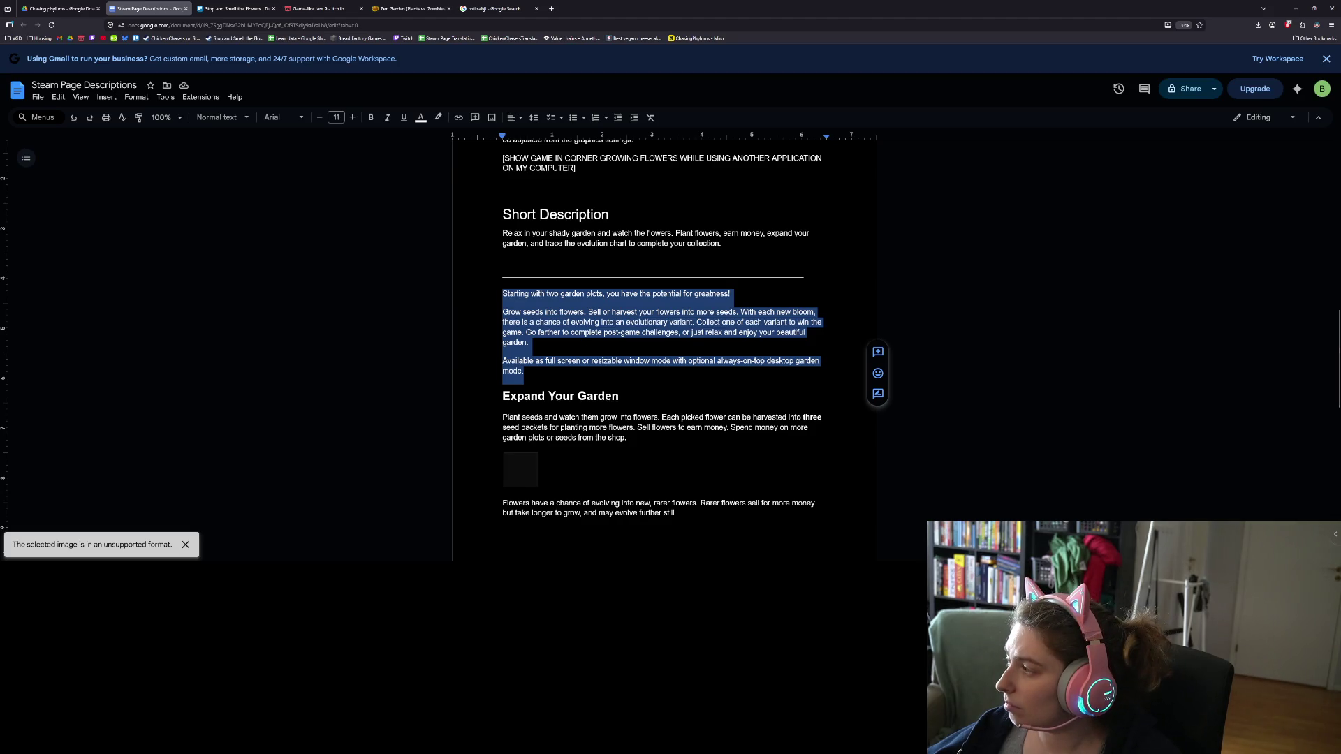
pyautogui.hotkey('alt', 'Tab')
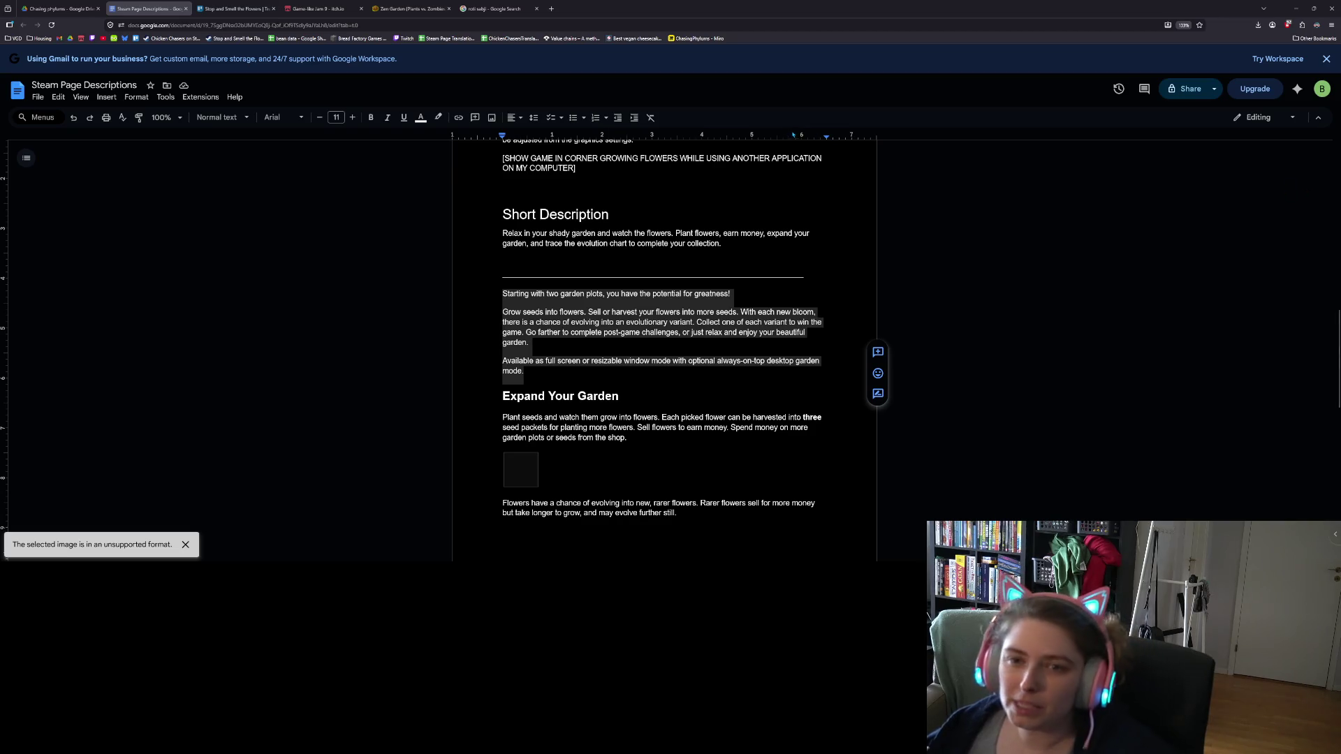
pyautogui.click(531, 371)
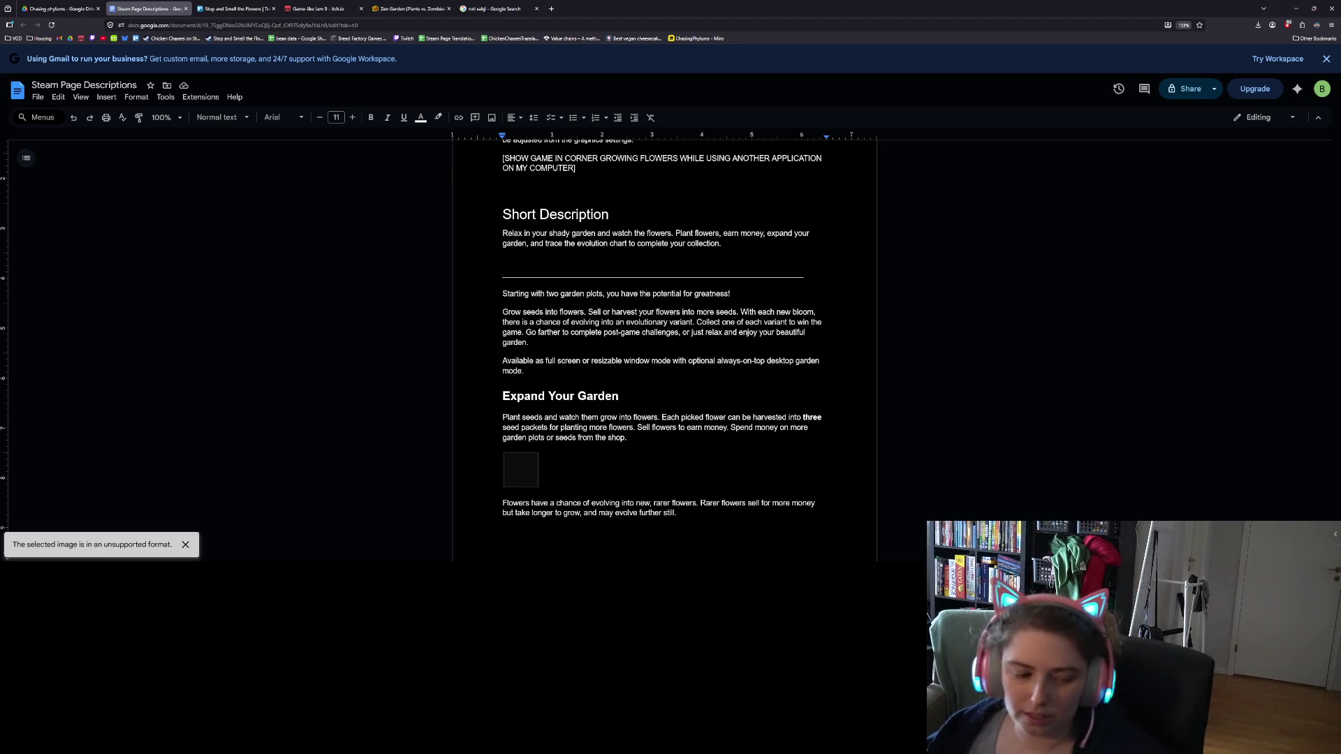
# - Add a second underscore divider line below the first one
pyautogui.click(647, 294)
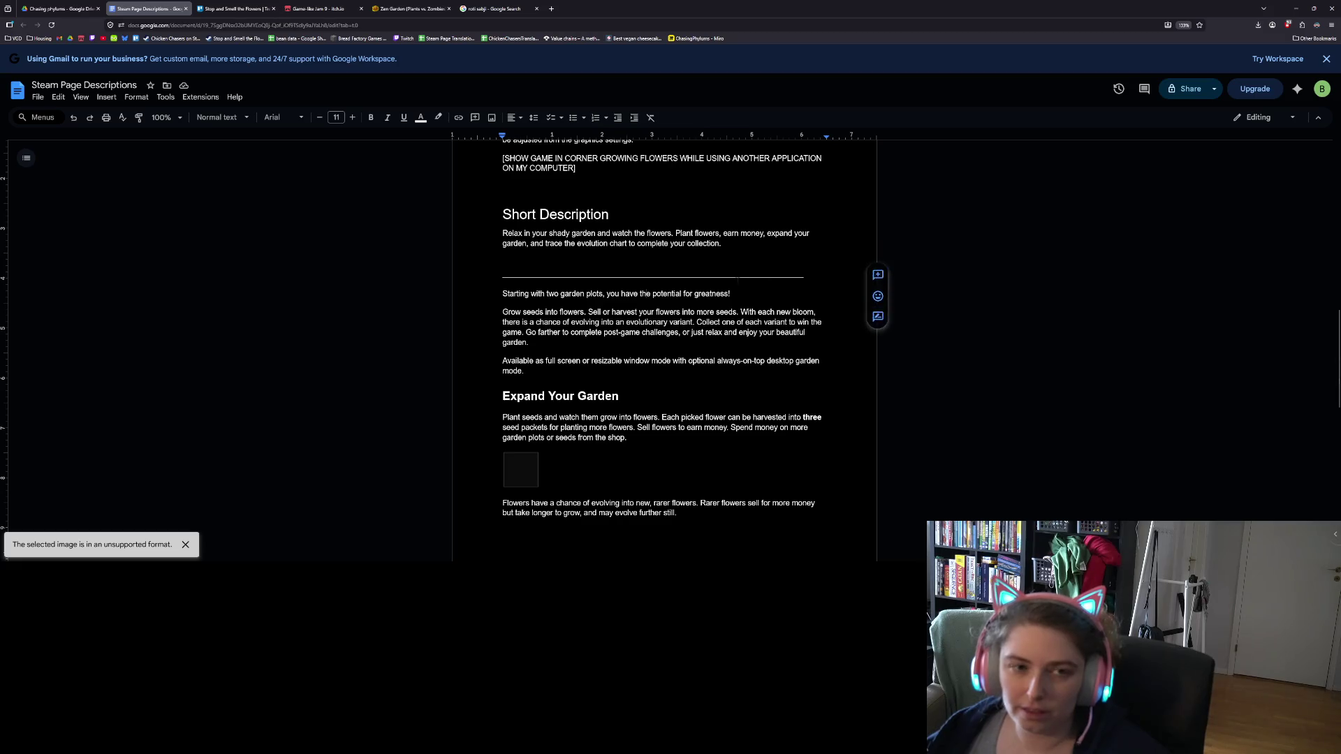
pyautogui.click(606, 293)
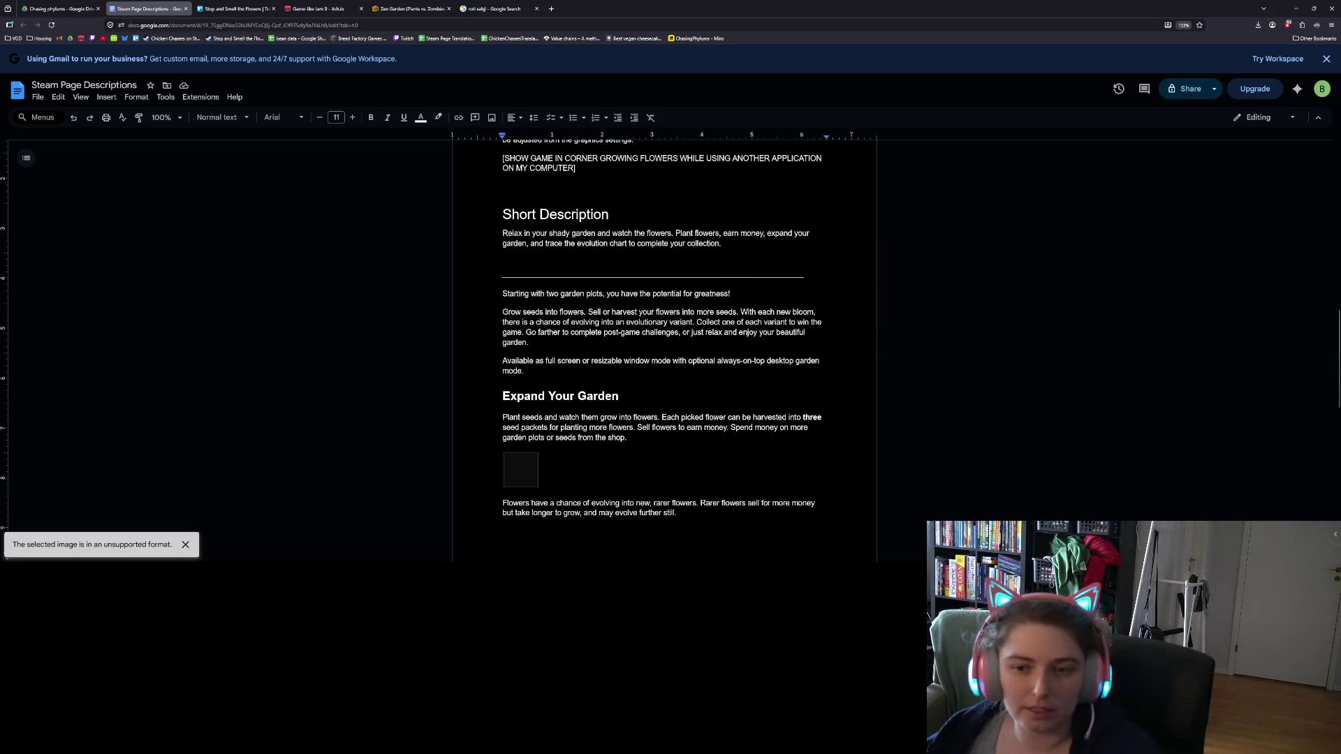
pyautogui.click(803, 273)
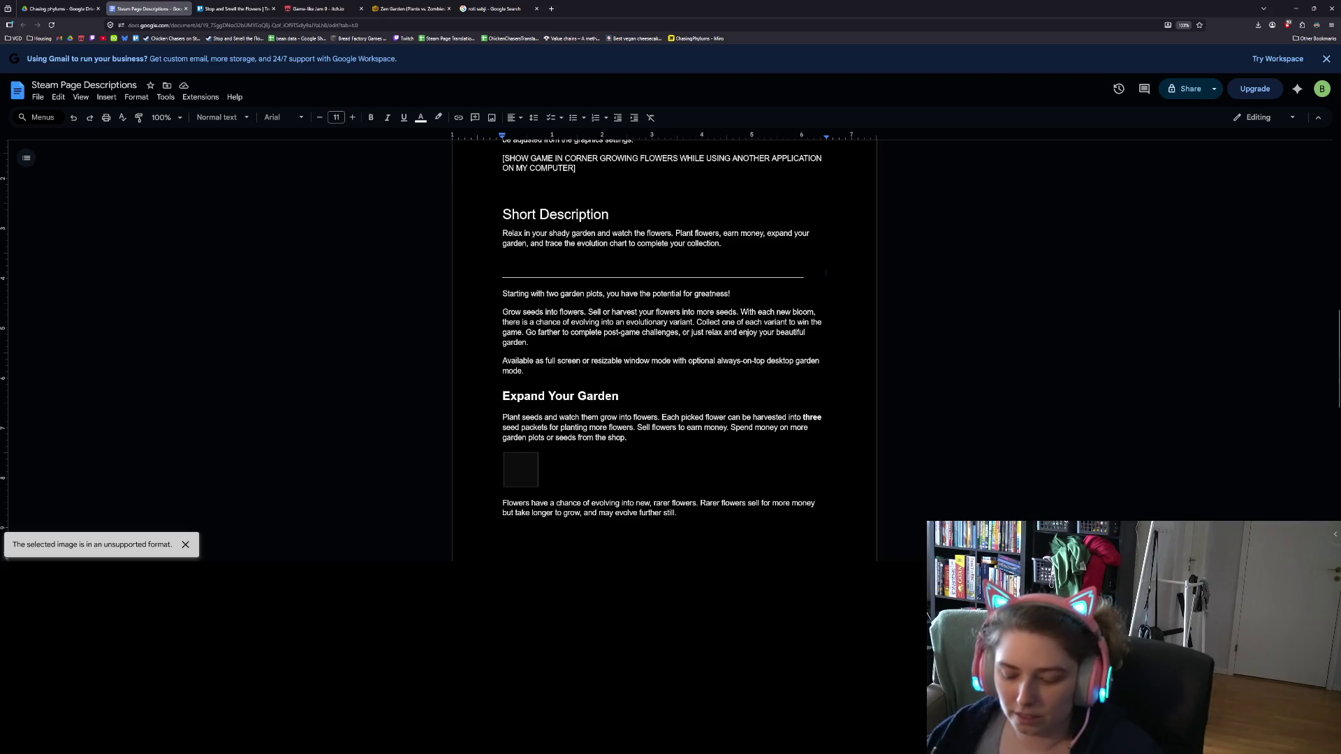
pyautogui.press('Return')
pyautogui.write('_')
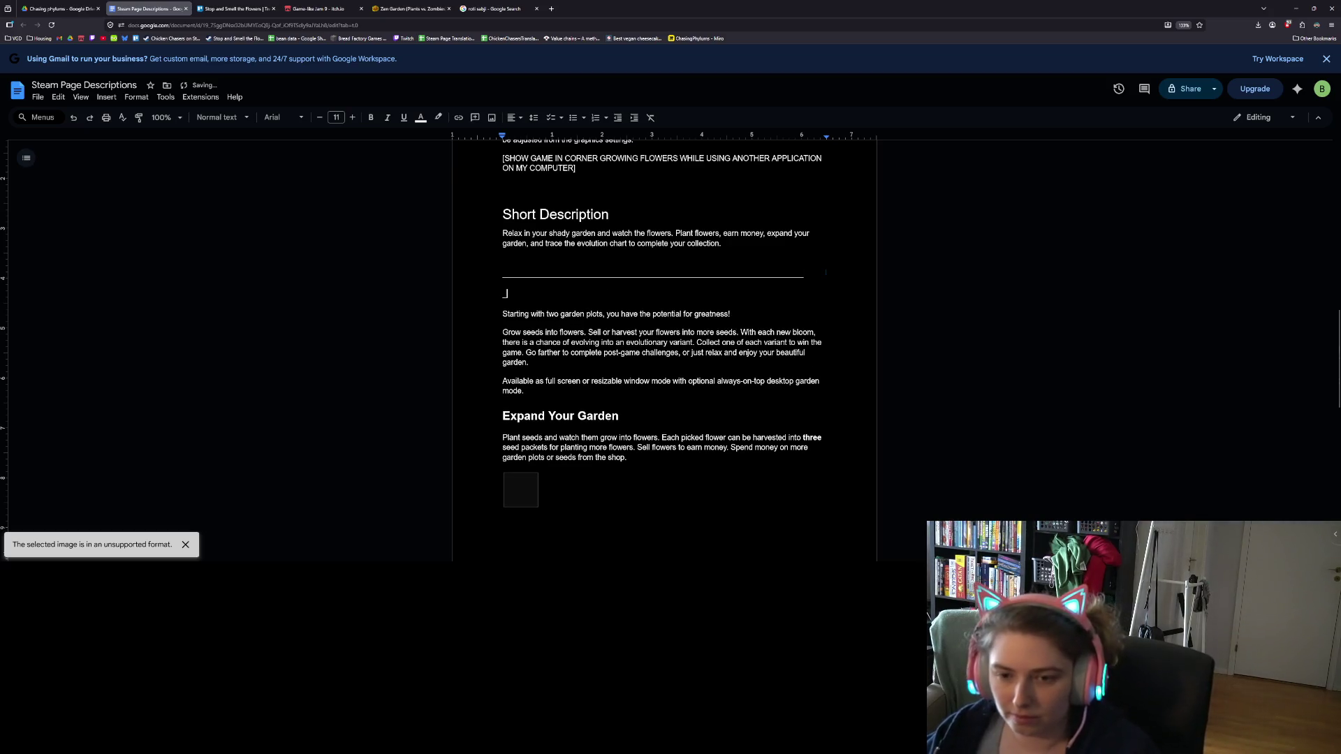
pyautogui.write('_____________________________________________________')
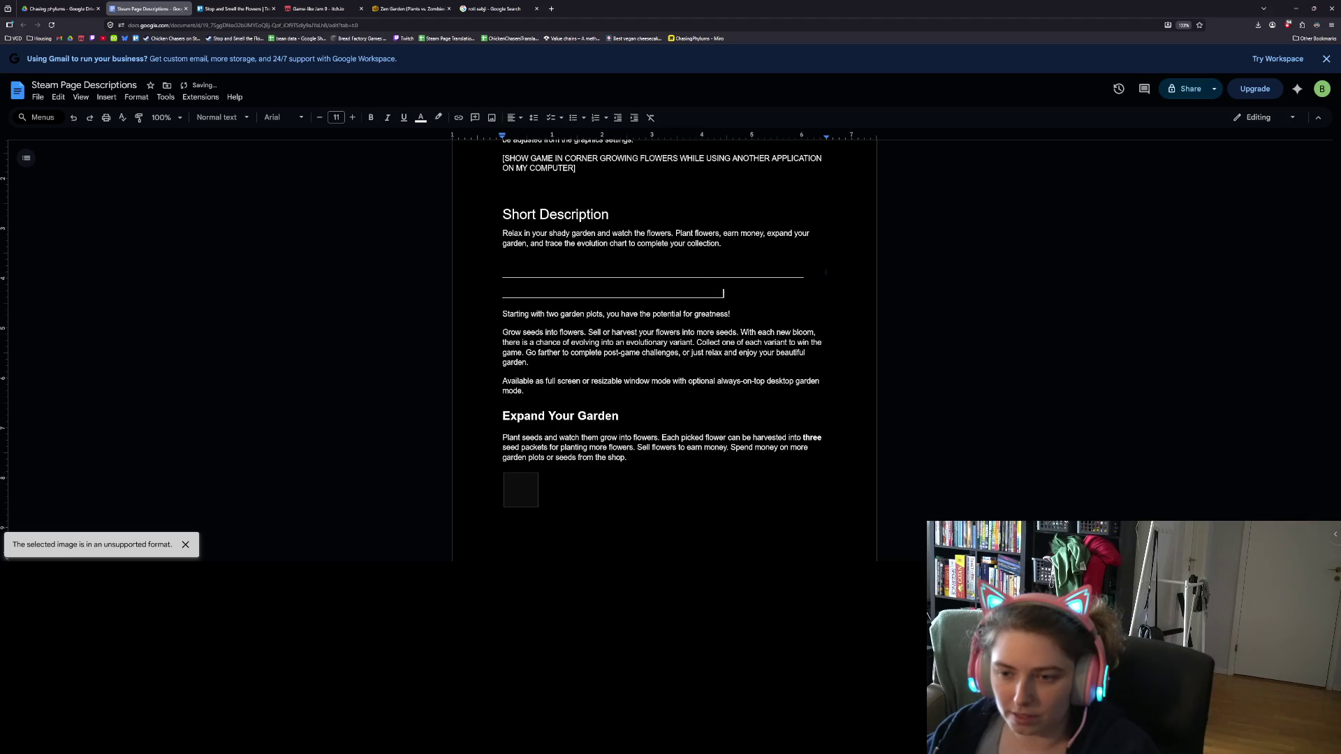
pyautogui.press('Return')
# - Enter 'Version 4-25-6' between the dividers as a centred Heading 2
pyautogui.write('Version ')
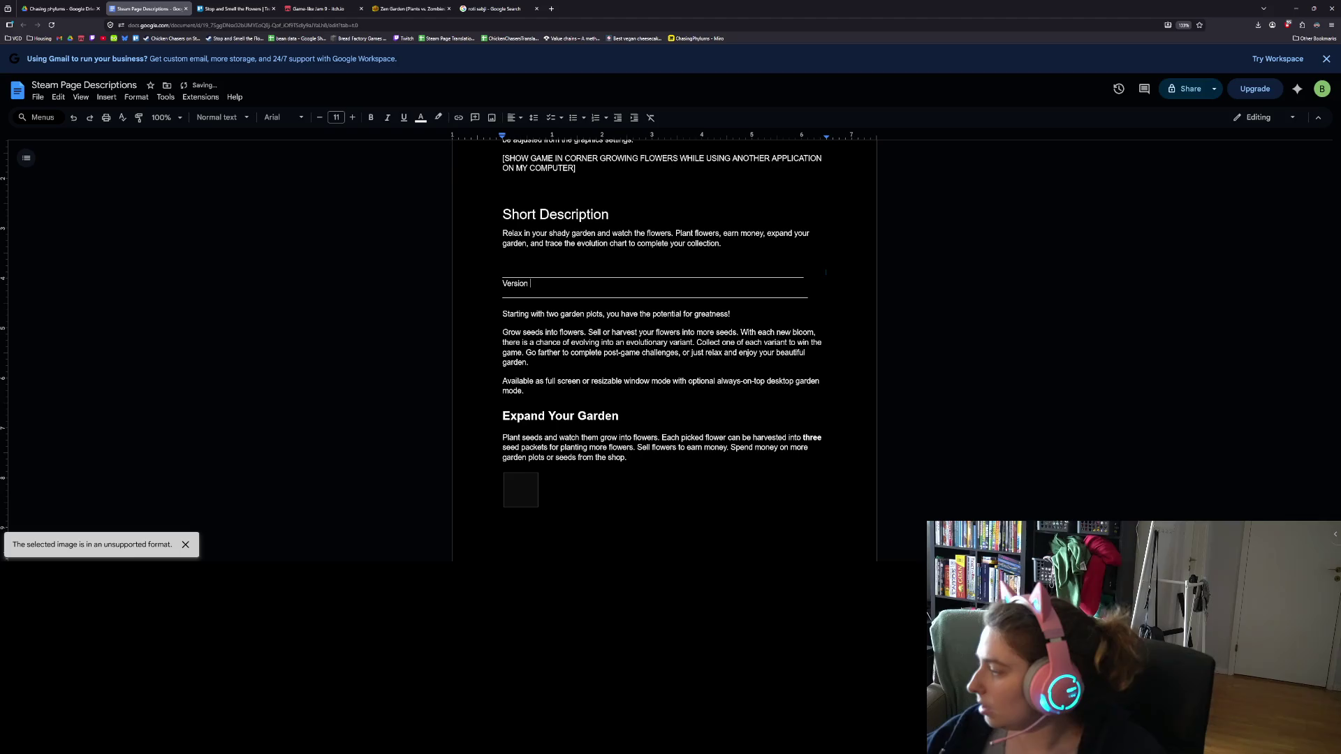
pyautogui.write('4')
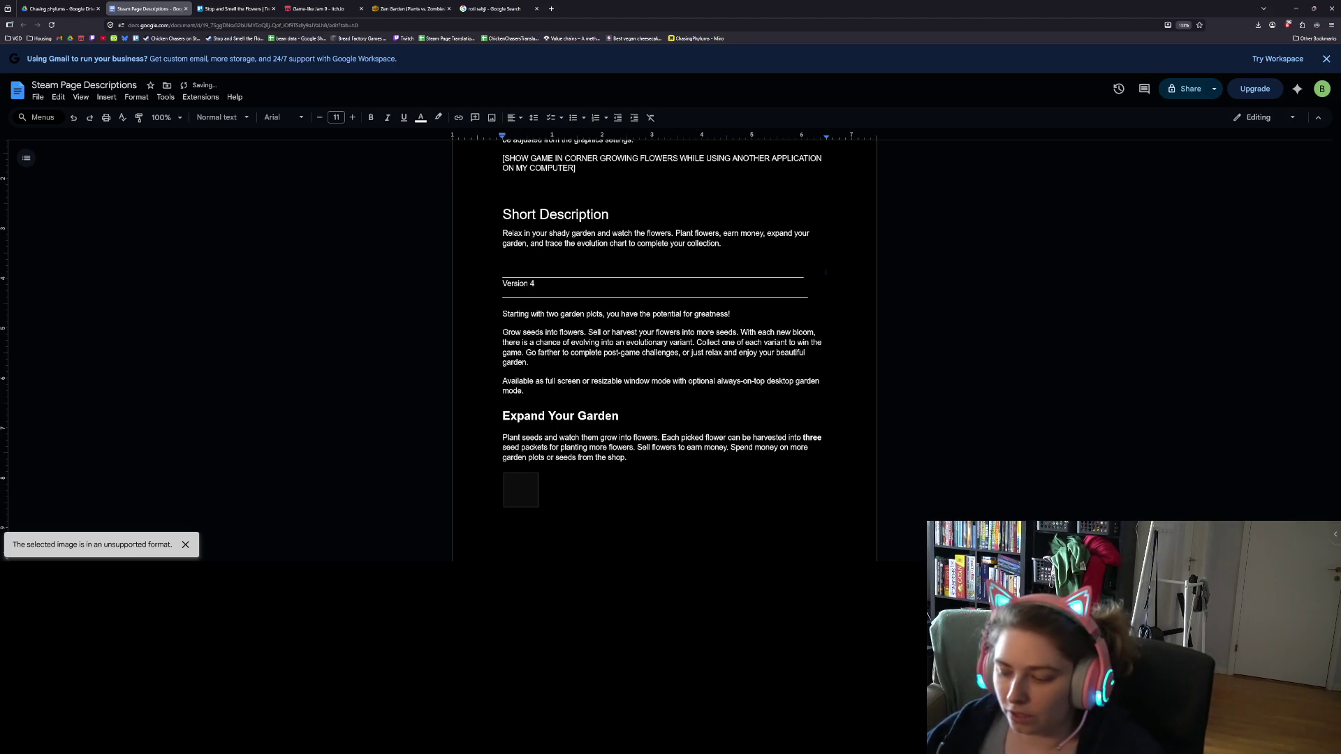
pyautogui.write('-25-6')
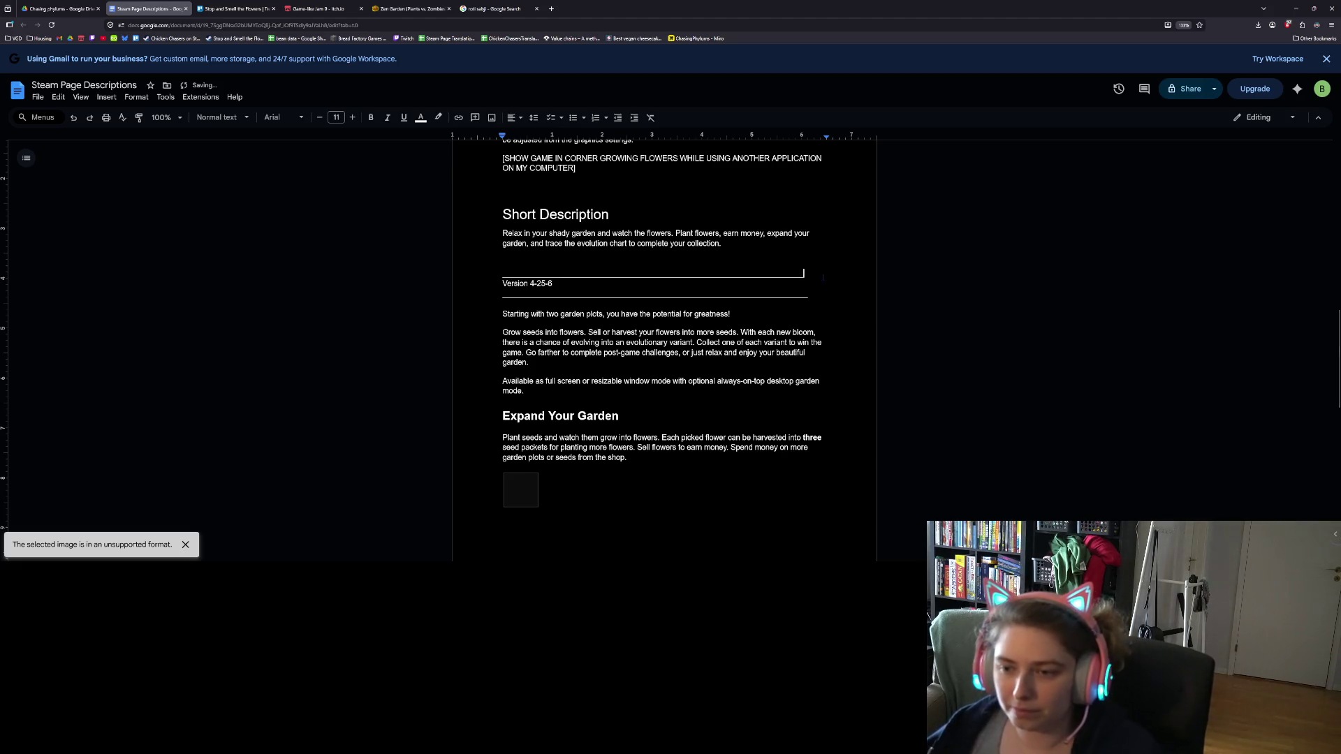
pyautogui.moveTo(502, 284); pyautogui.dragTo(557, 283)
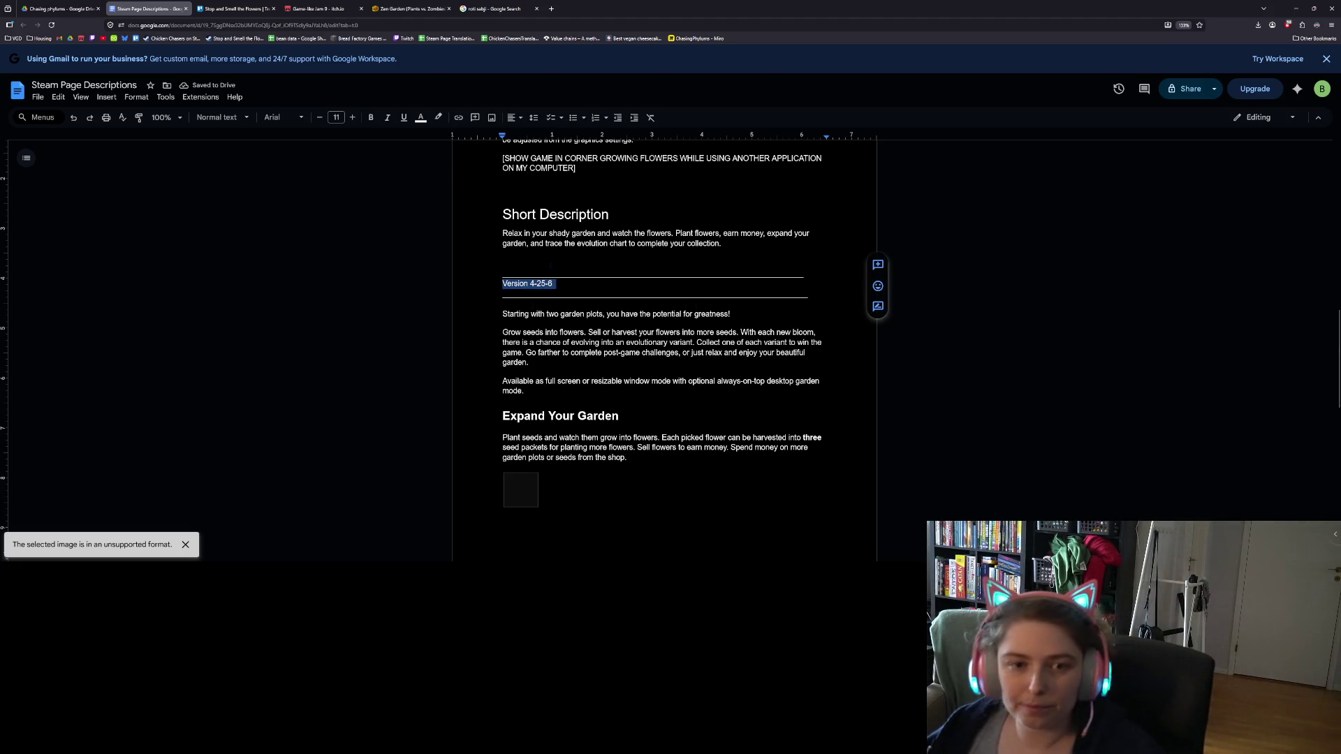
pyautogui.click(220, 117)
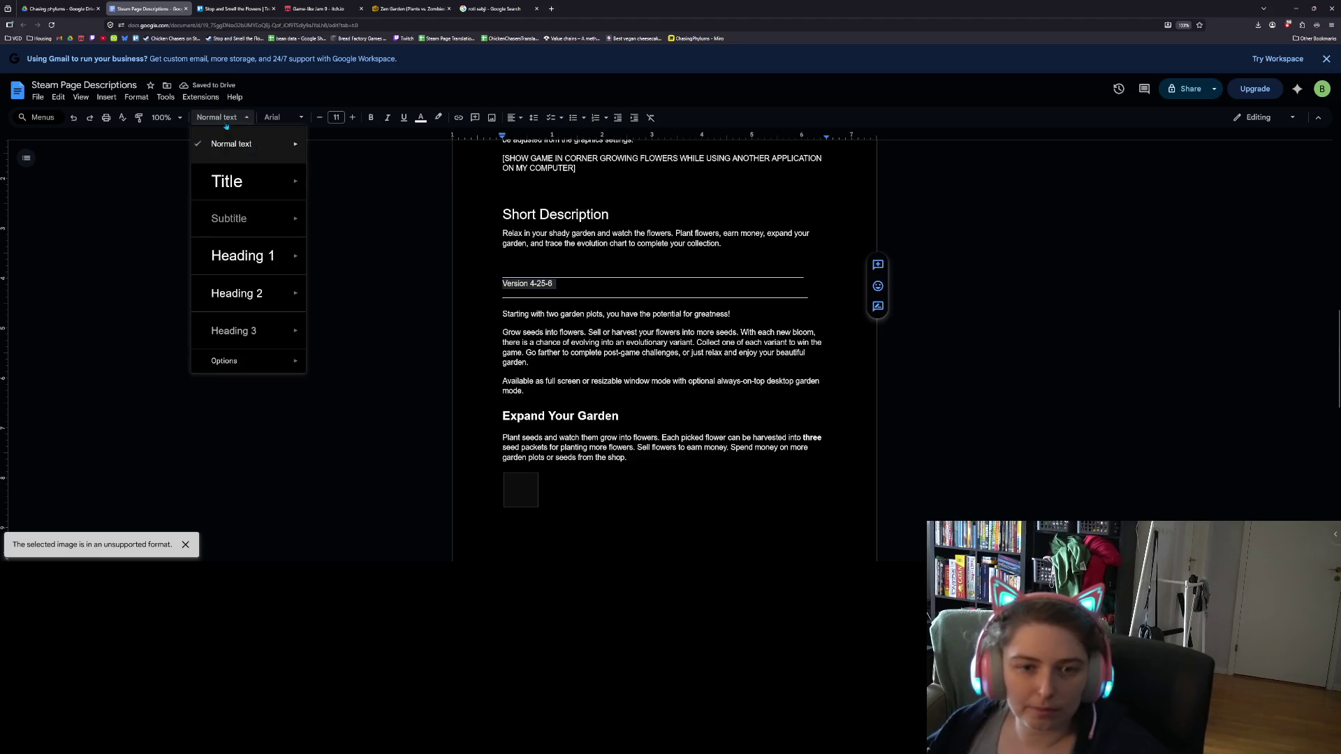
pyautogui.click(230, 293)
pyautogui.click(503, 324)
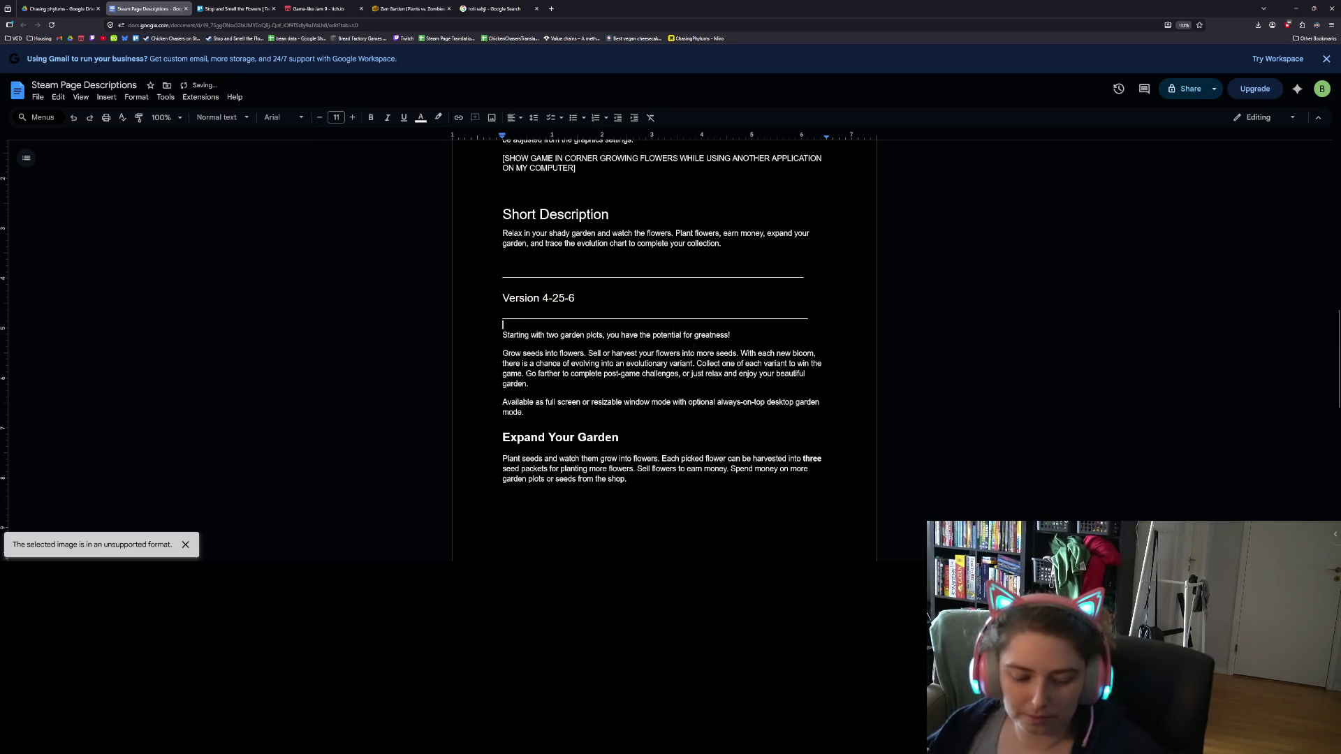
pyautogui.moveTo(575, 298); pyautogui.dragTo(502, 298)
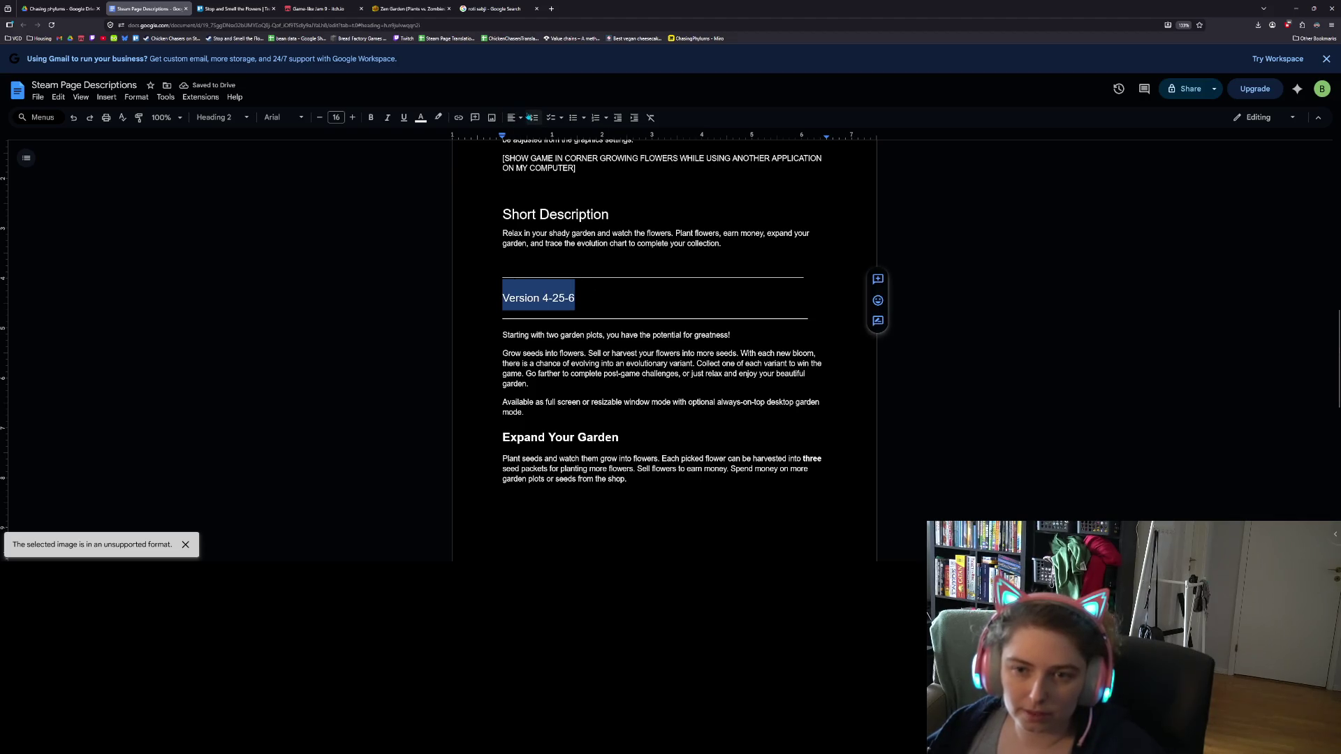
pyautogui.click(520, 121)
pyautogui.click(529, 136)
pyautogui.click(659, 273)
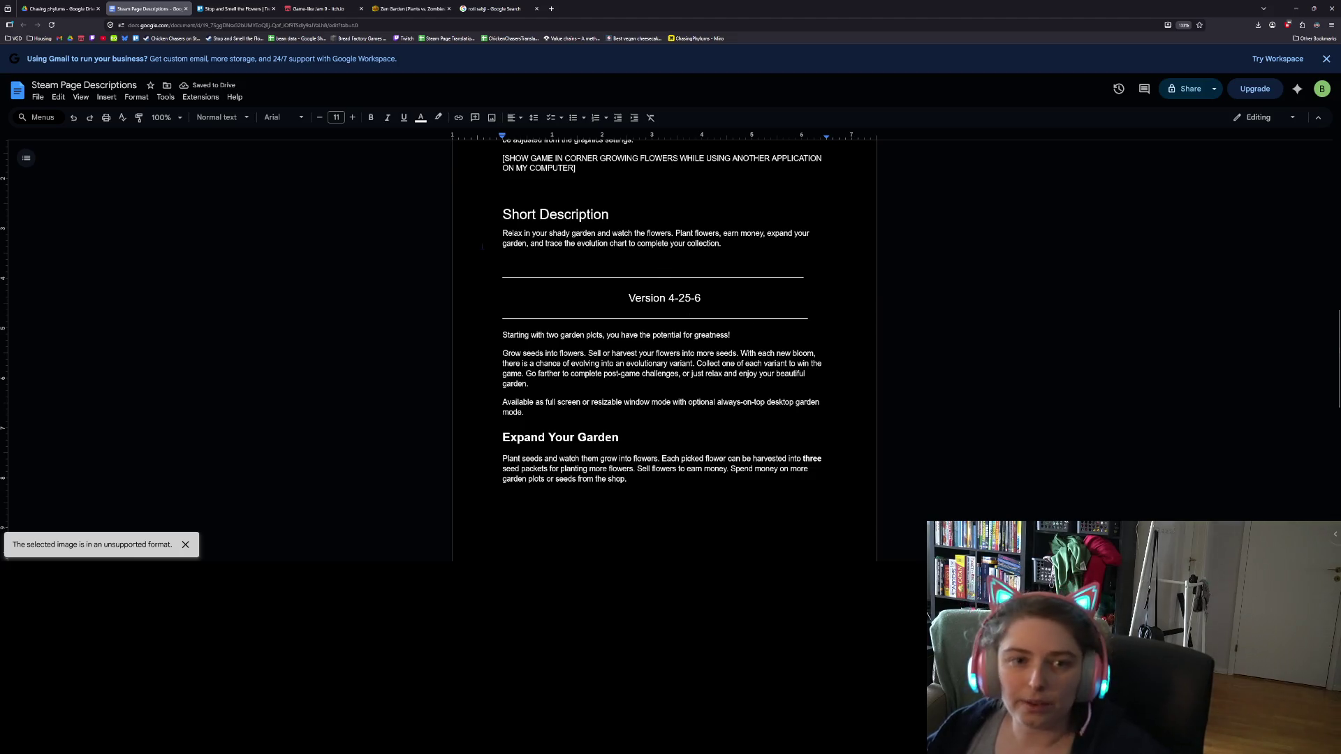
# - Clear stray characters after the version heading and go back to the Trello board
pyautogui.click(780, 302)
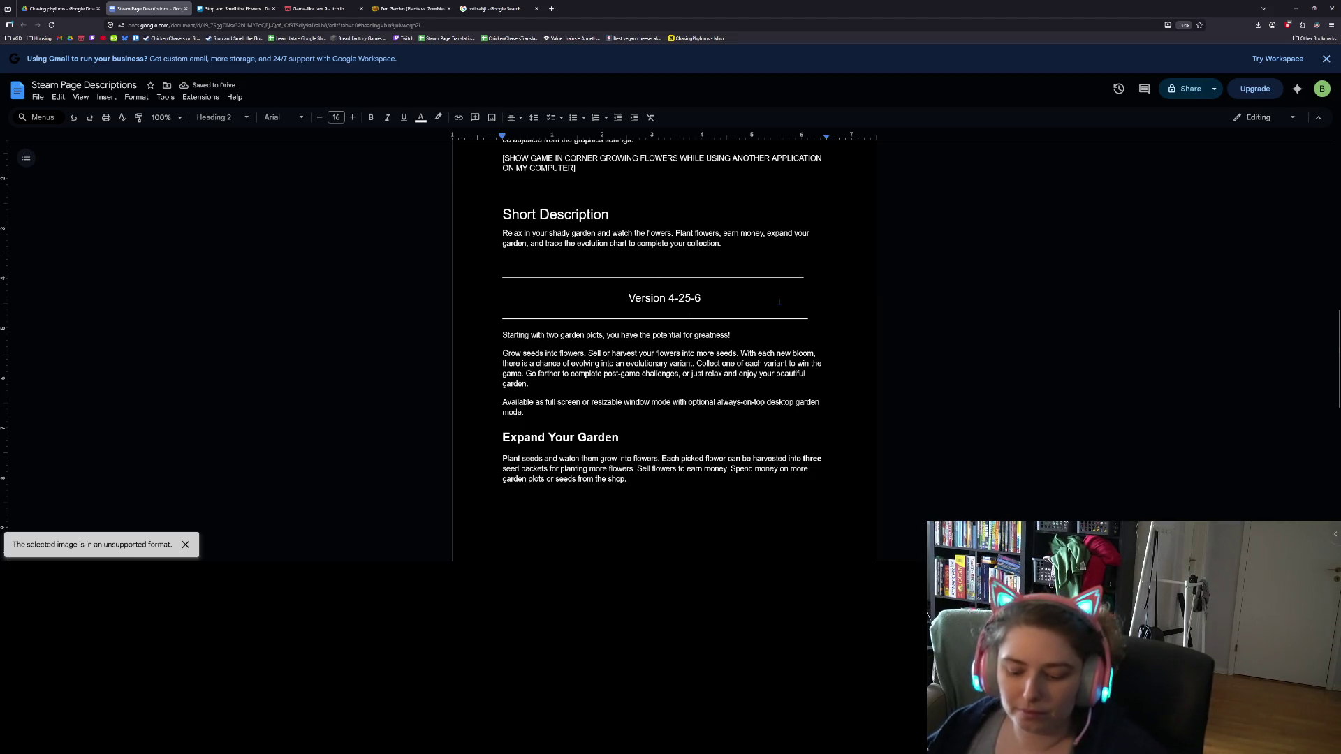
pyautogui.write('vvv')
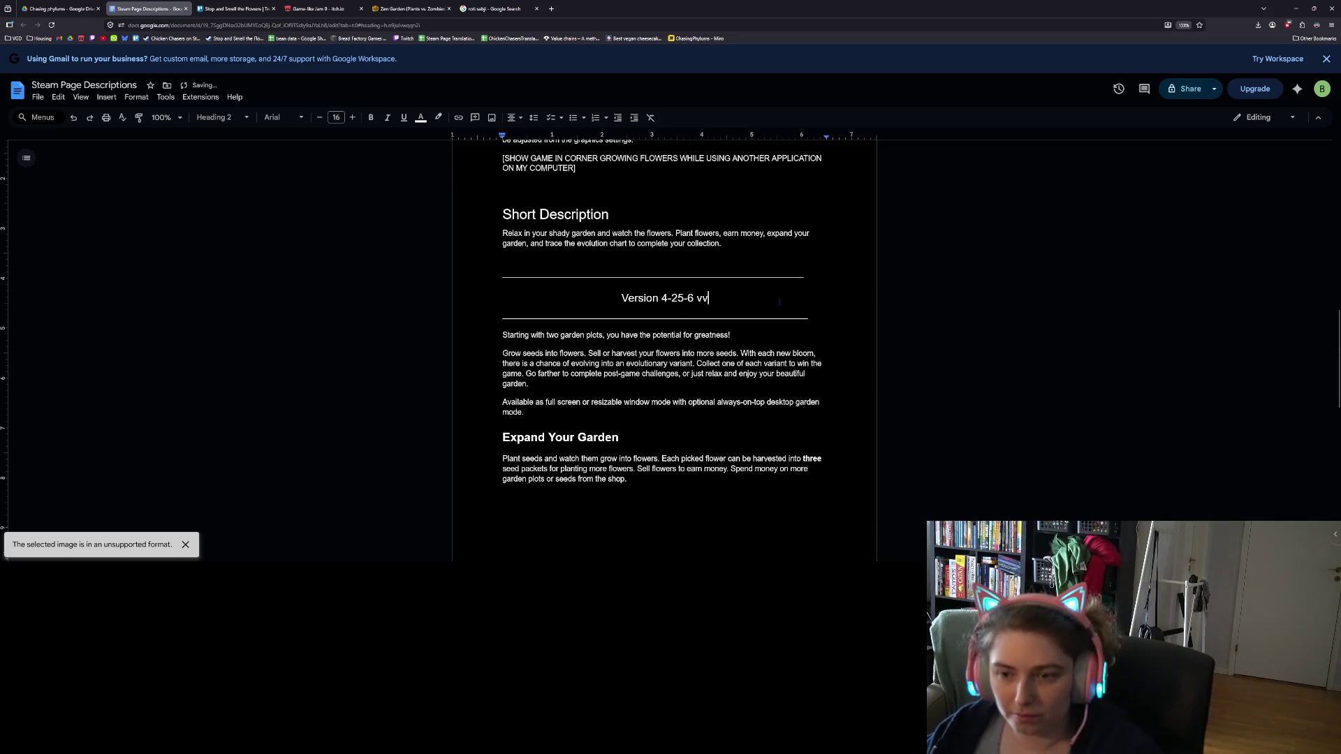
pyautogui.press('BackSpace')
pyautogui.press('BackSpace')
pyautogui.press('BackSpace')
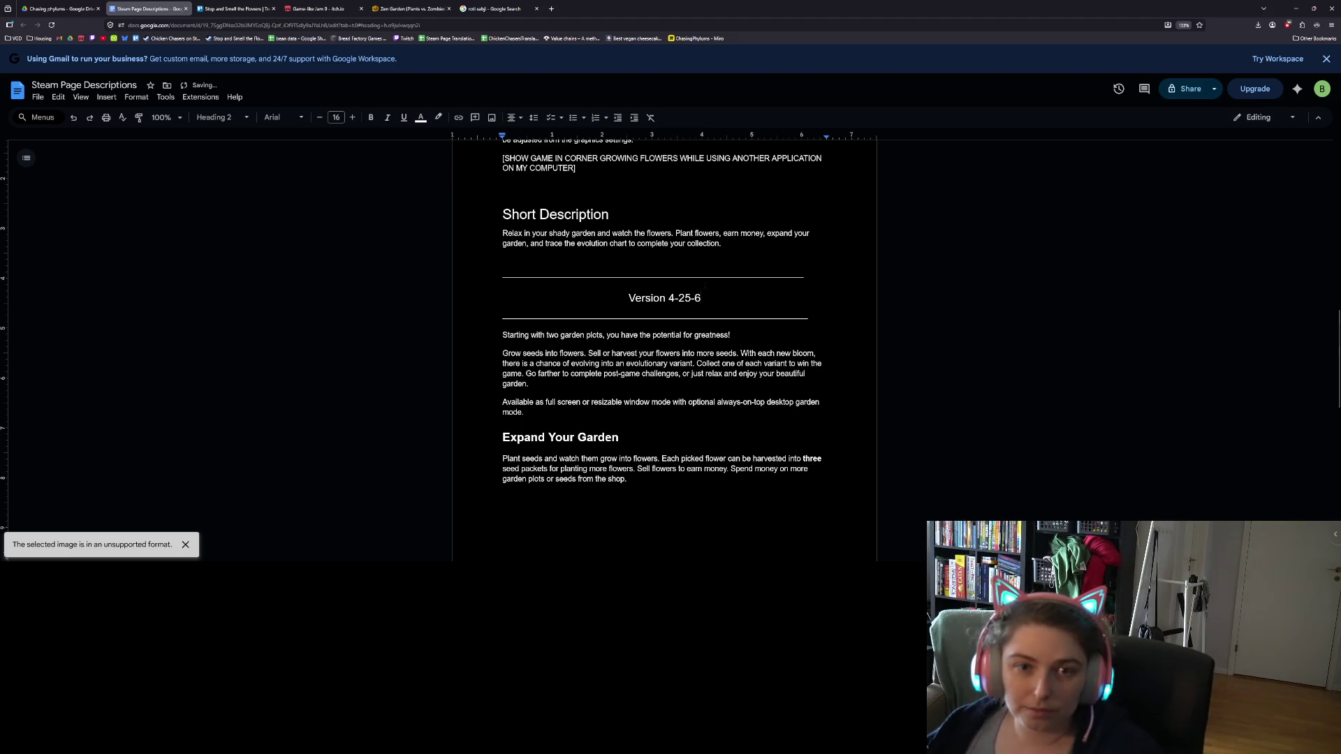
pyautogui.click(234, 9)
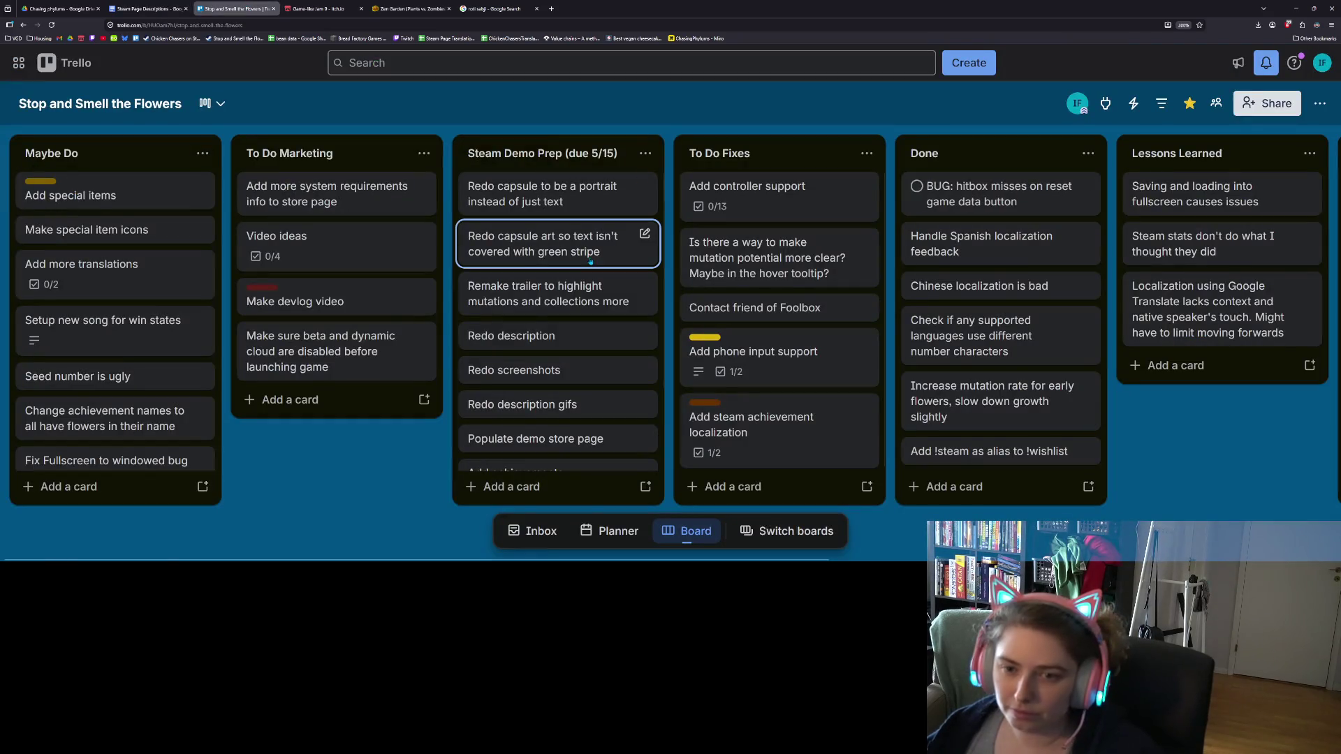
# - Move the Redo description card into Done, then add blank lines below the doc's last image
pyautogui.moveTo(611, 336)
pyautogui.mouseDown()
pyautogui.moveTo(1033, 199)
pyautogui.moveTo(1012, 187)
pyautogui.mouseUp()
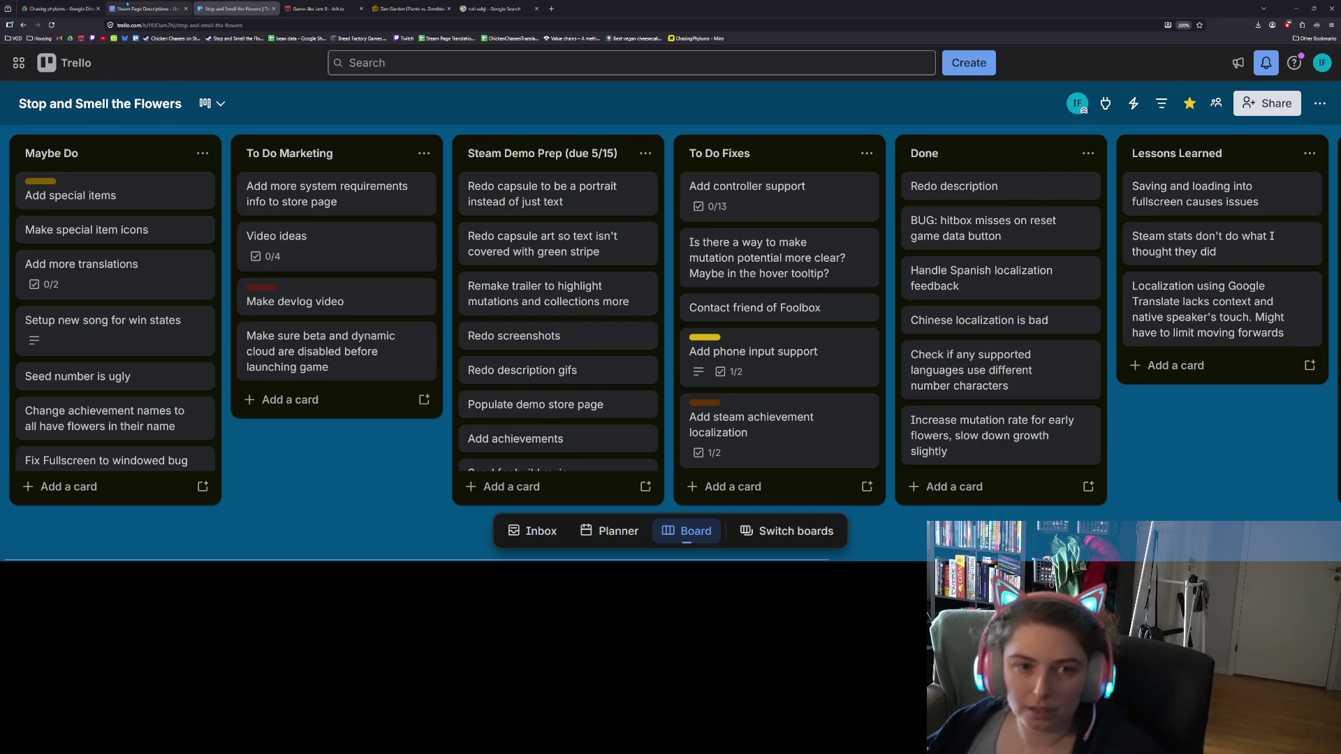
pyautogui.click(127, 8)
pyautogui.click(660, 435)
pyautogui.press('Return')
pyautogui.press('Return')
pyautogui.press('Return')
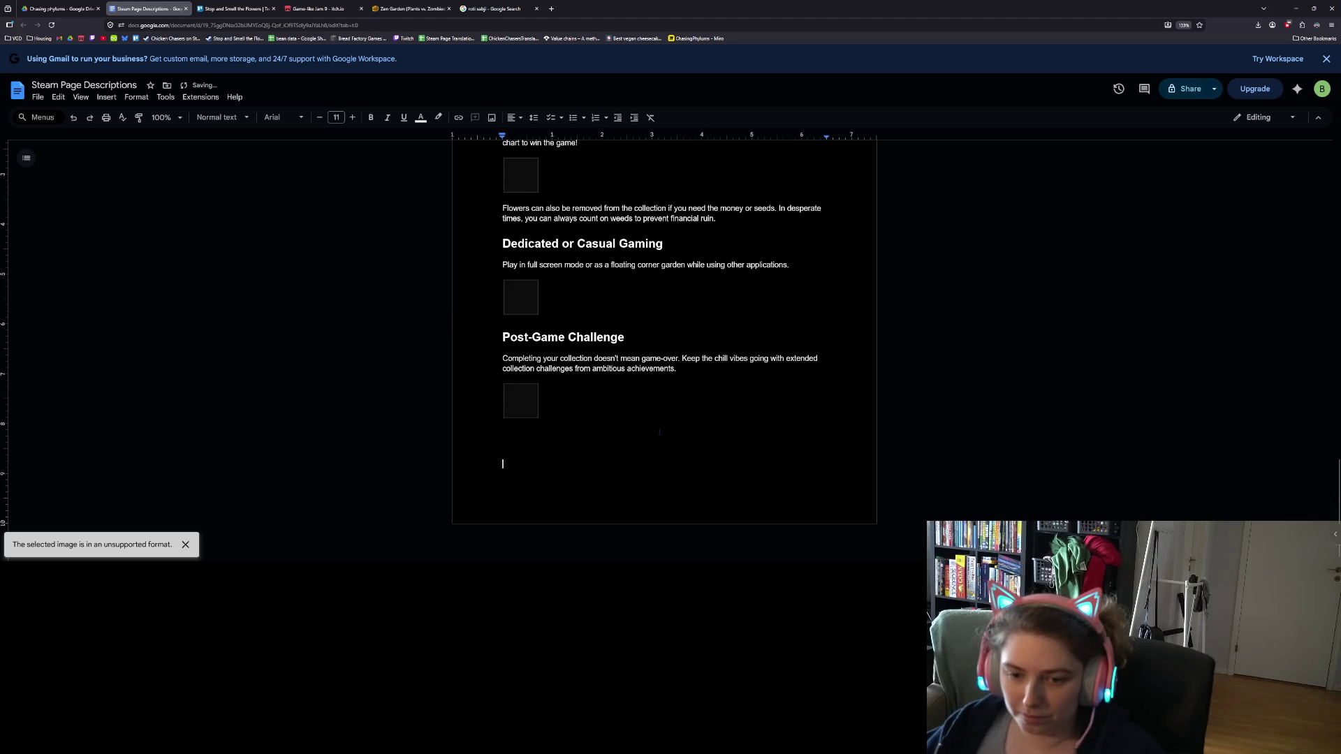
# - Type a '——-short description ——' label and paste the short description paragraph beneath it
pyautogui.write('——')
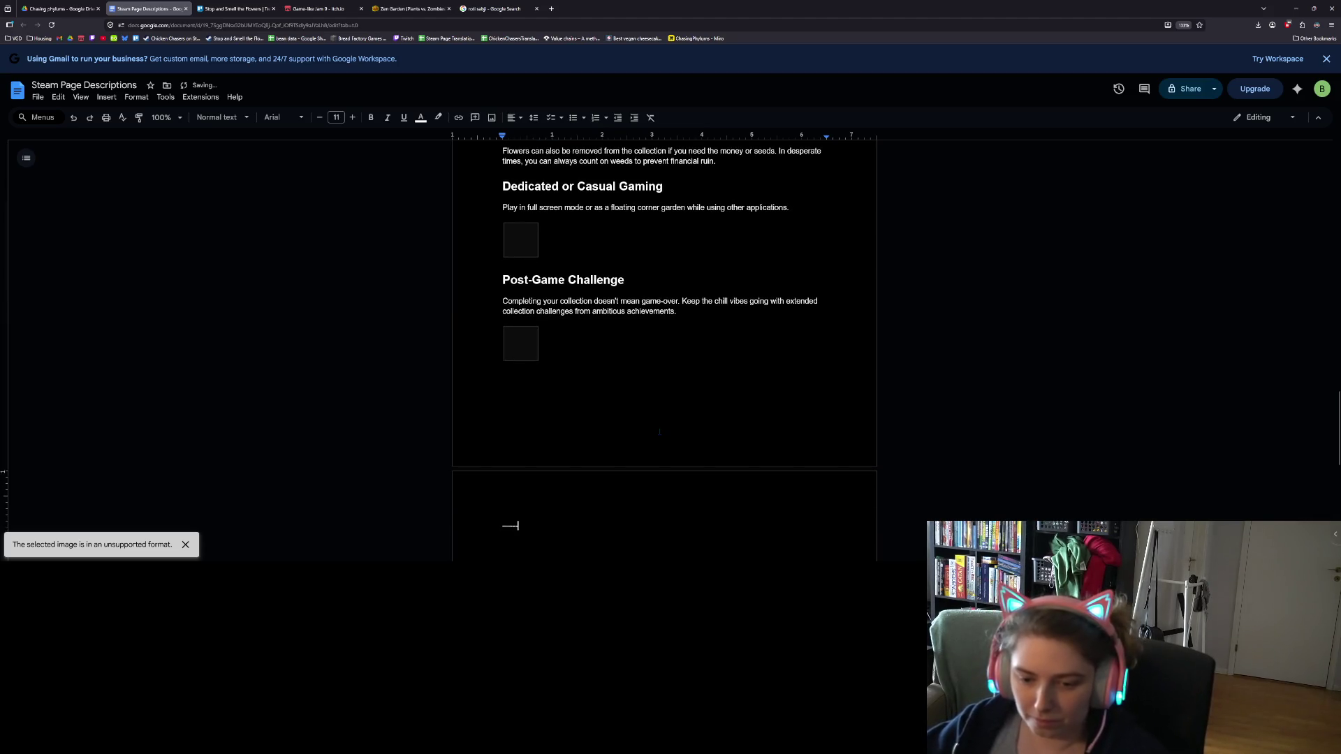
pyautogui.write('-short descr')
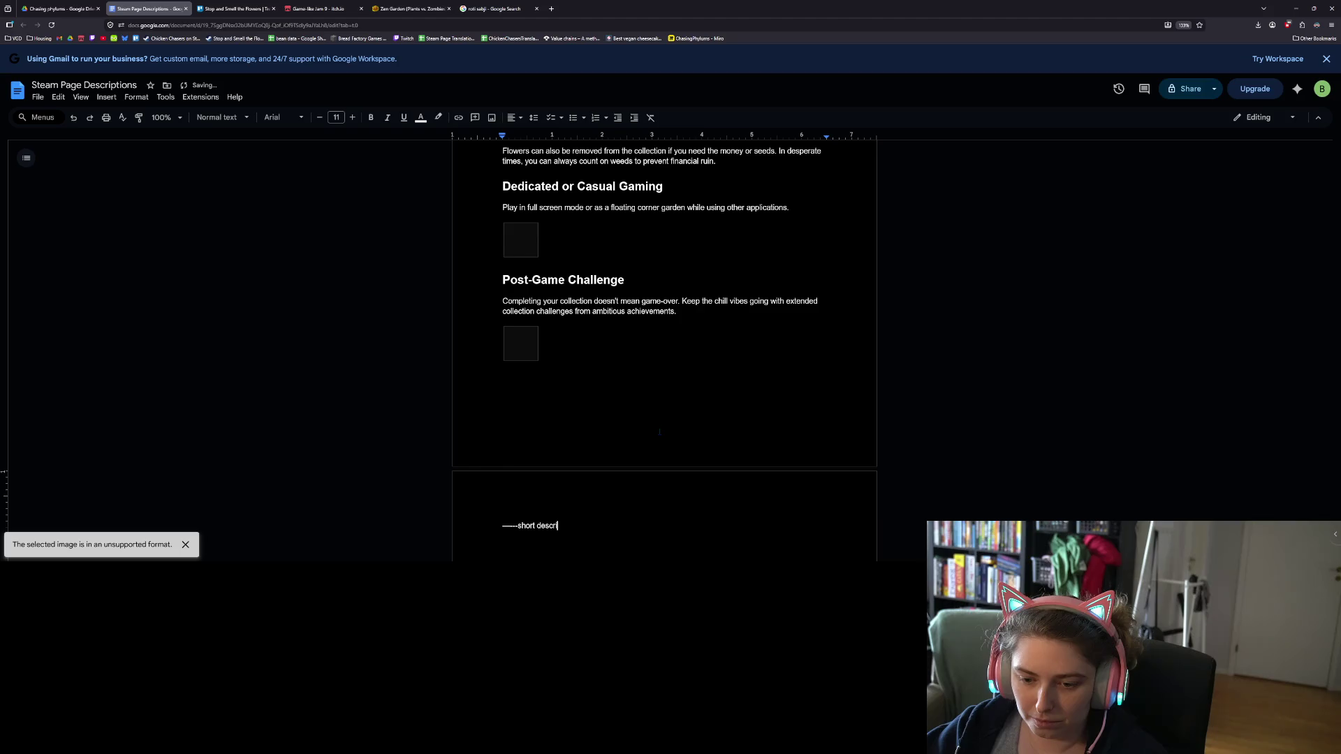
pyautogui.write('iption ——')
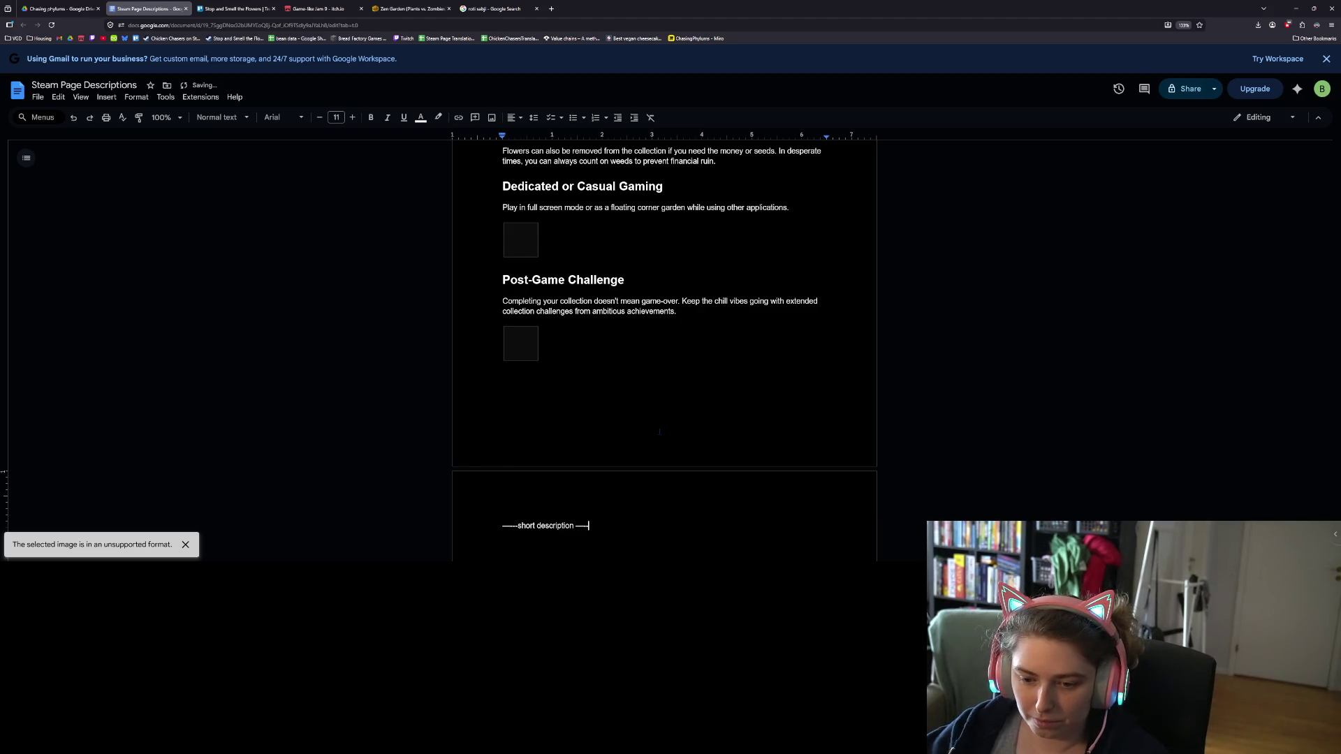
pyautogui.press('Return')
pyautogui.write('Relax in your shady garden and watch the flowers. Plant flowers, earn money, expand your garden, and trace the evolution chart to complete your collection.')
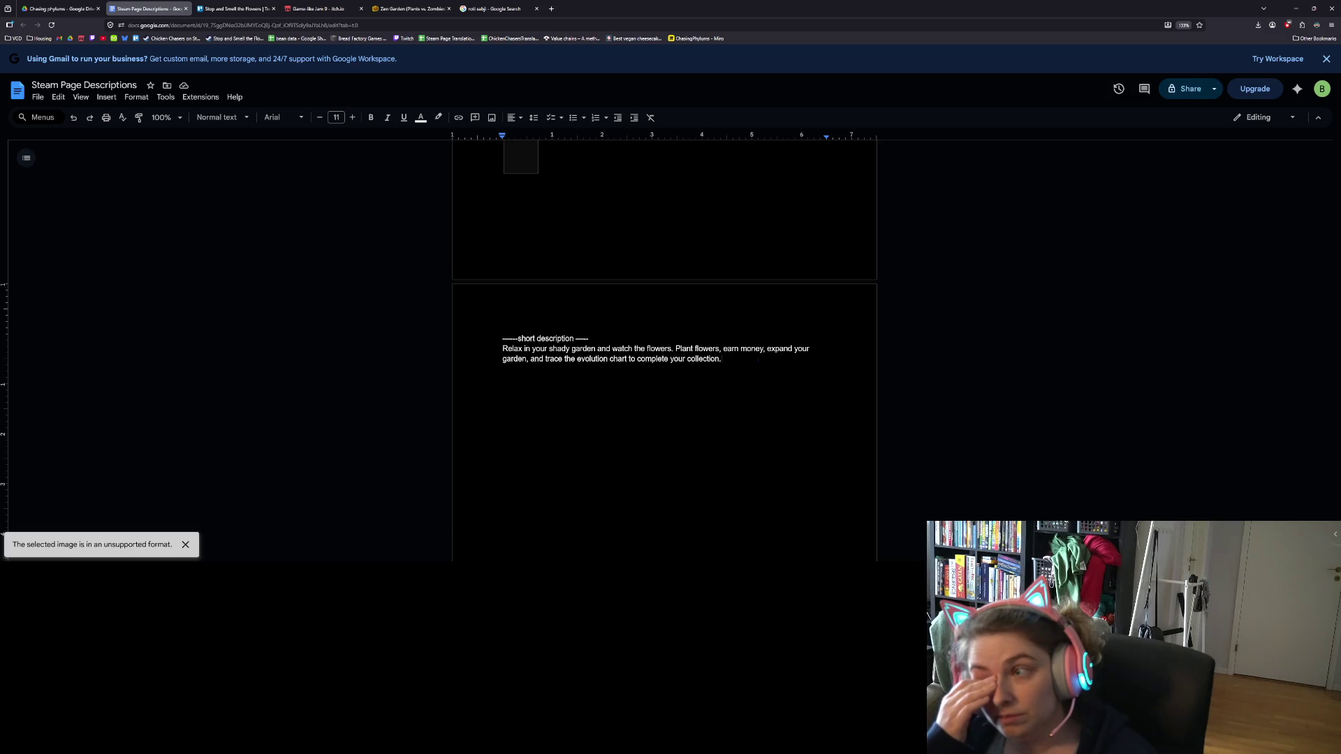
pyautogui.hotkey('ctrl', '+')
pyautogui.hotkey('ctrl', '+')
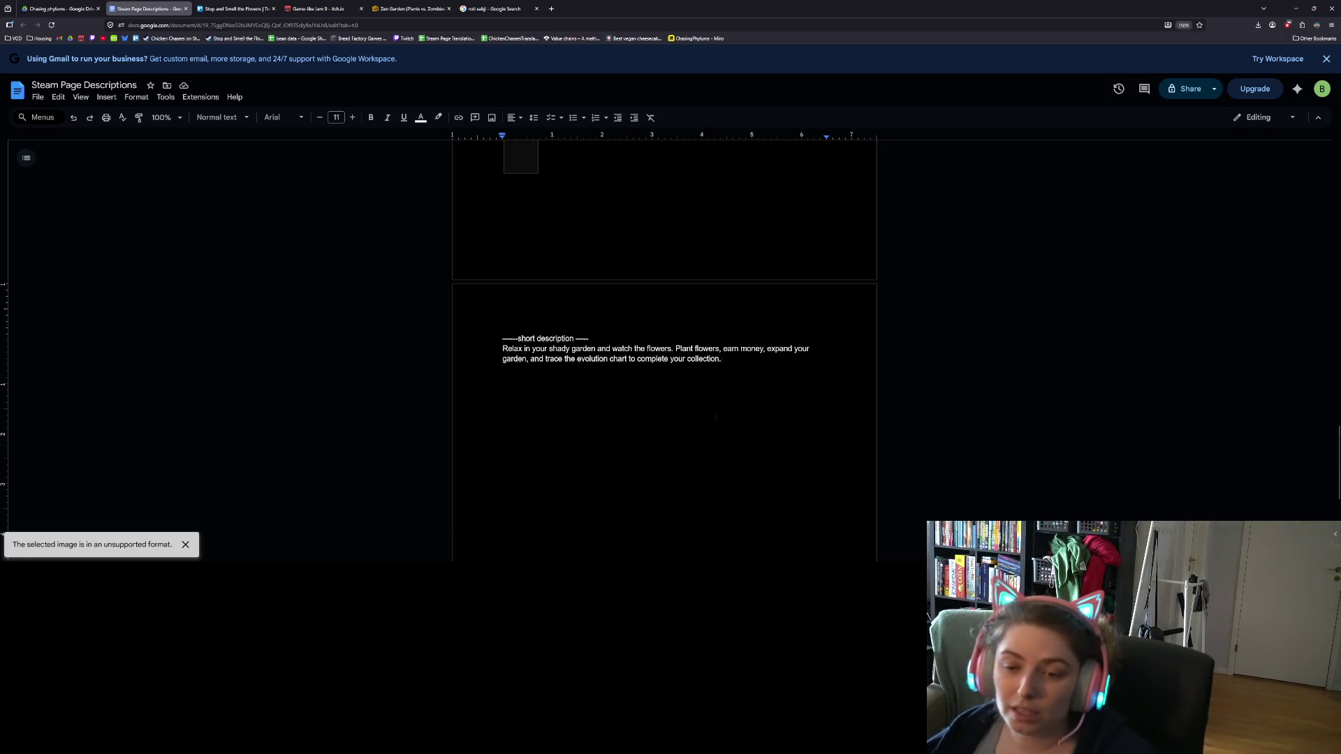
pyautogui.hotkey('ctrl', '+')
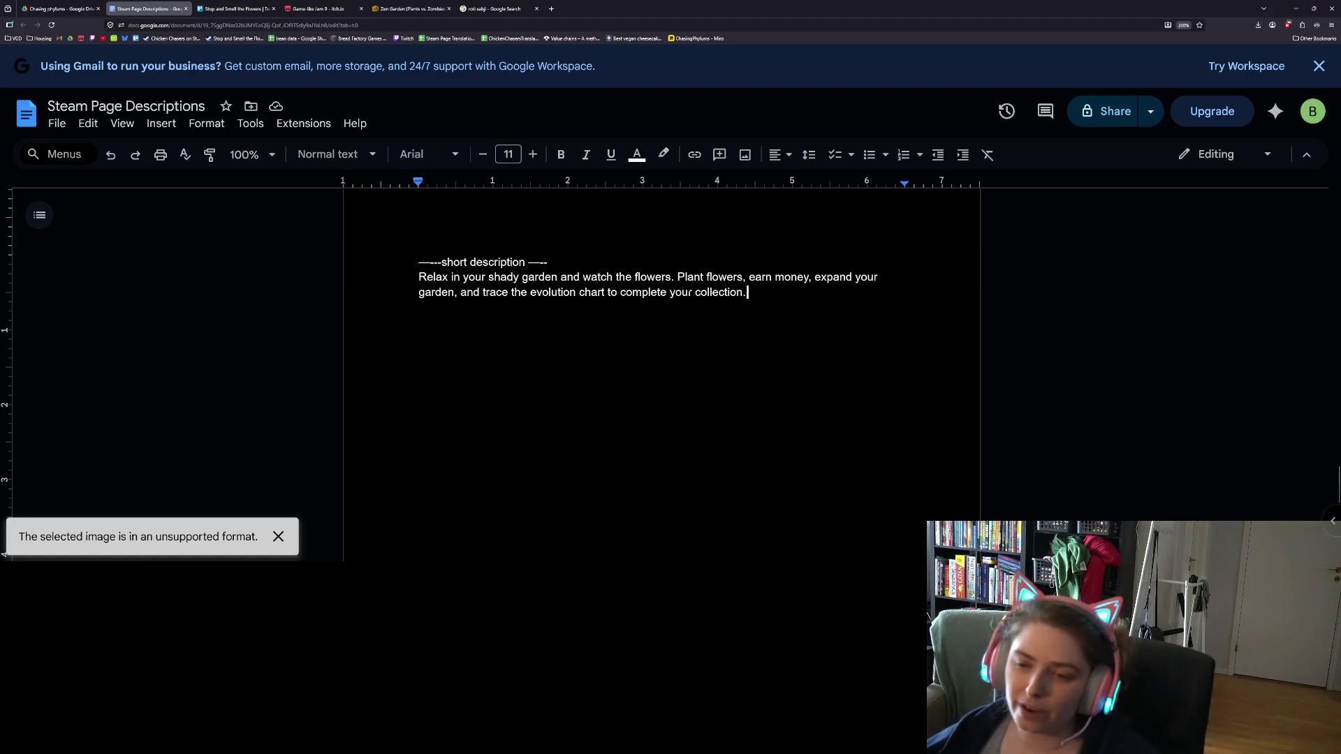
pyautogui.doubleClick(690, 277)
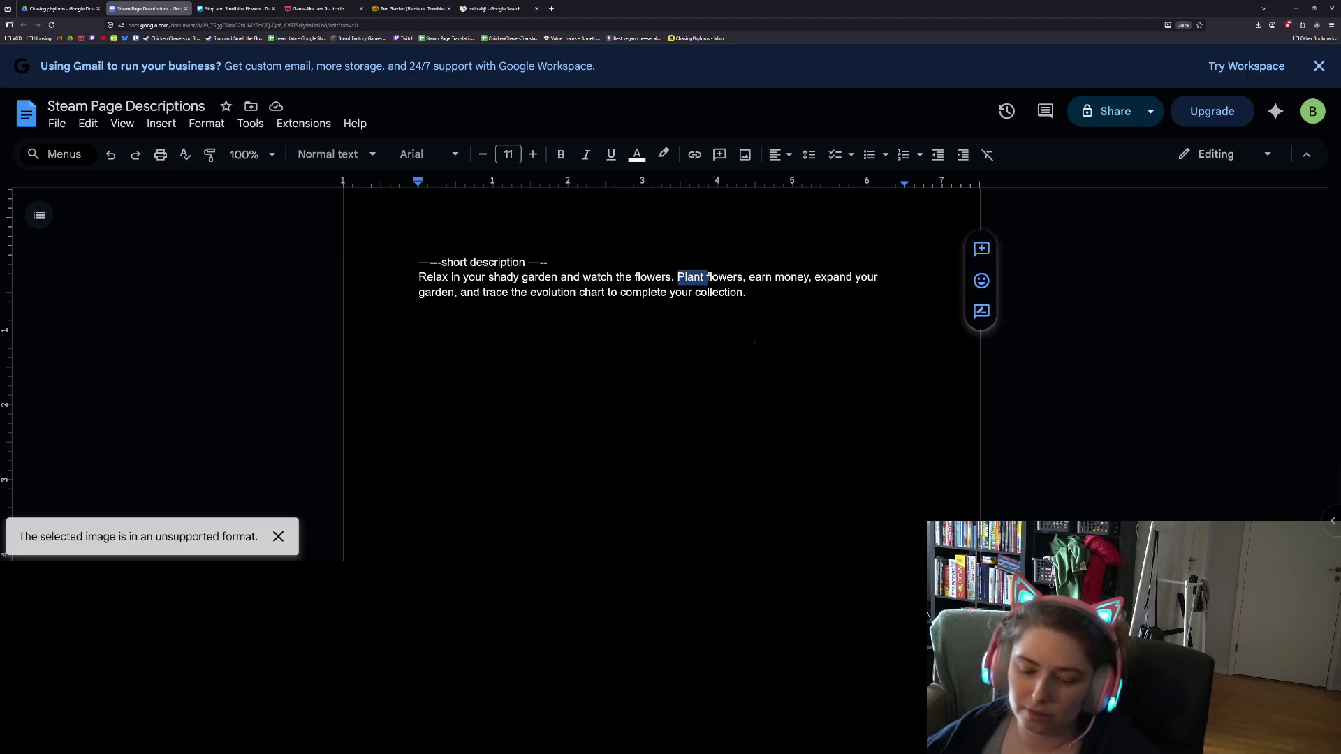
pyautogui.write('Grow')
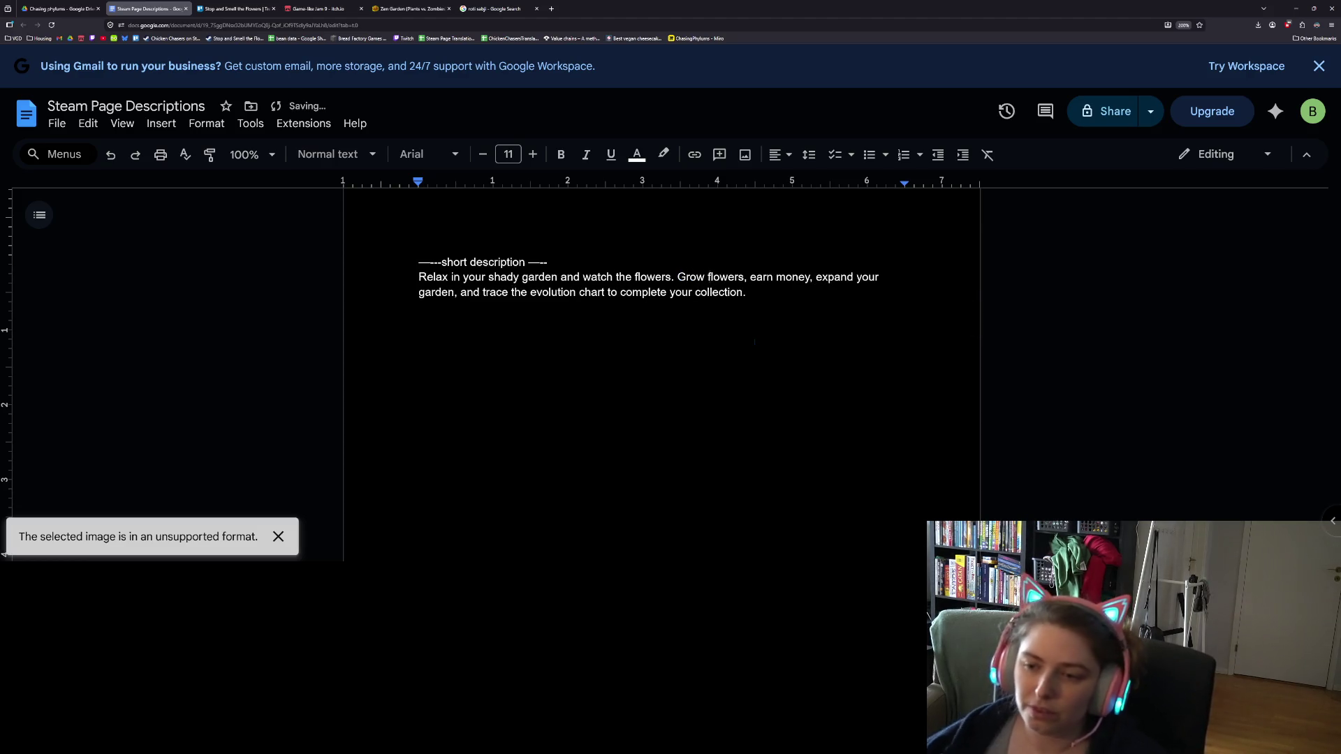
pyautogui.moveTo(747, 278); pyautogui.dragTo(814, 277)
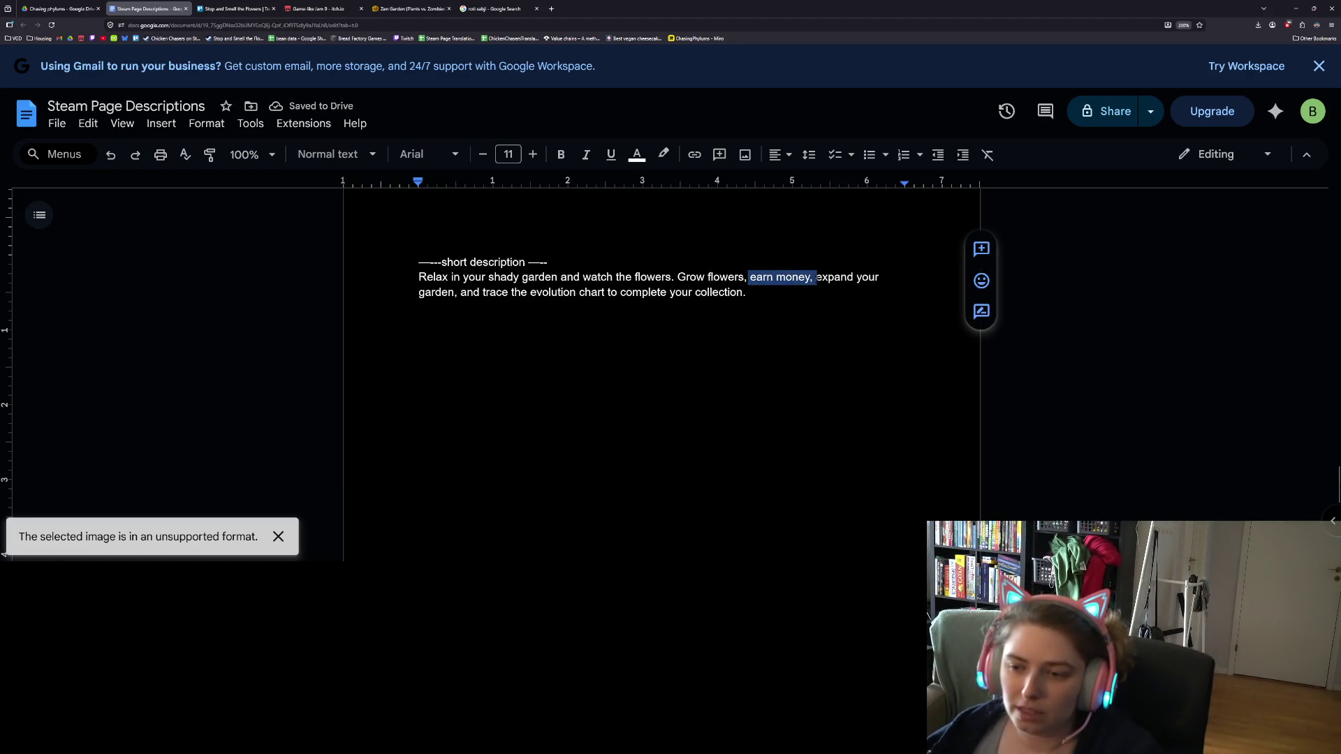
pyautogui.press('BackSpace')
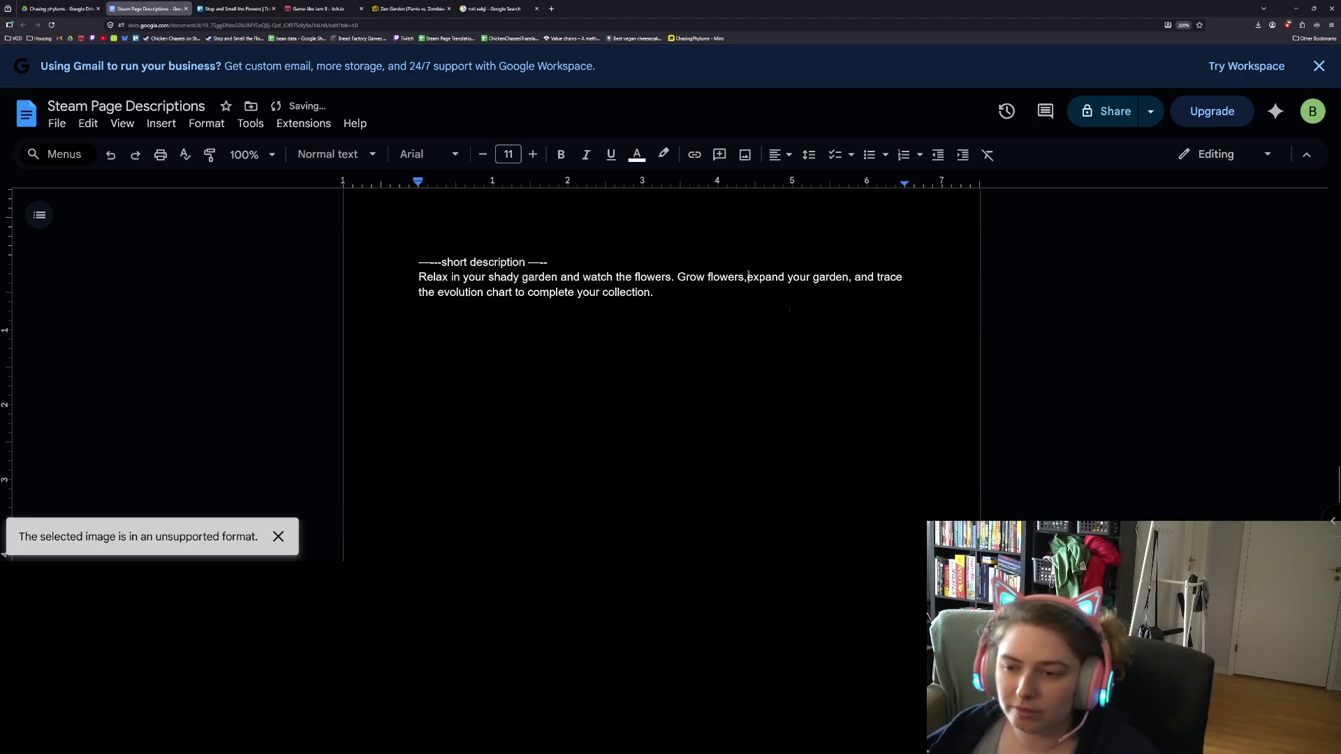
pyautogui.click(704, 289)
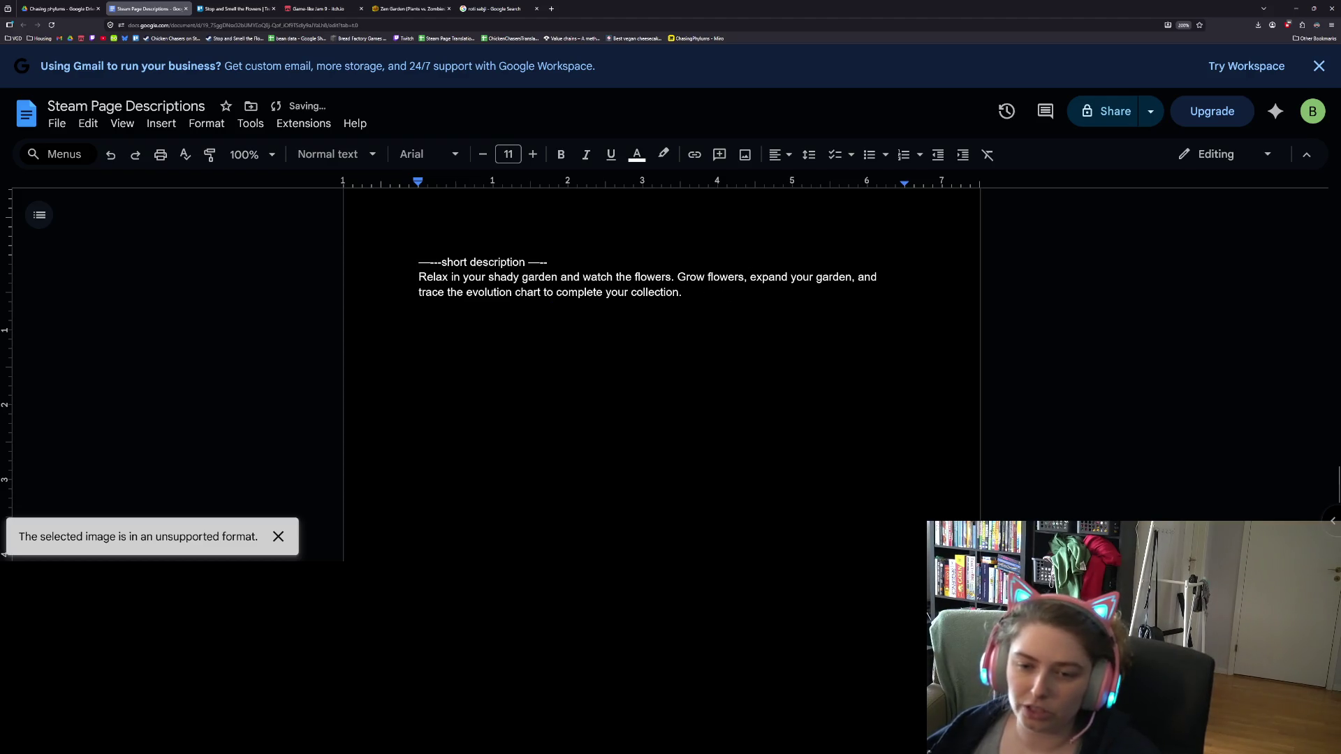
pyautogui.click(514, 292)
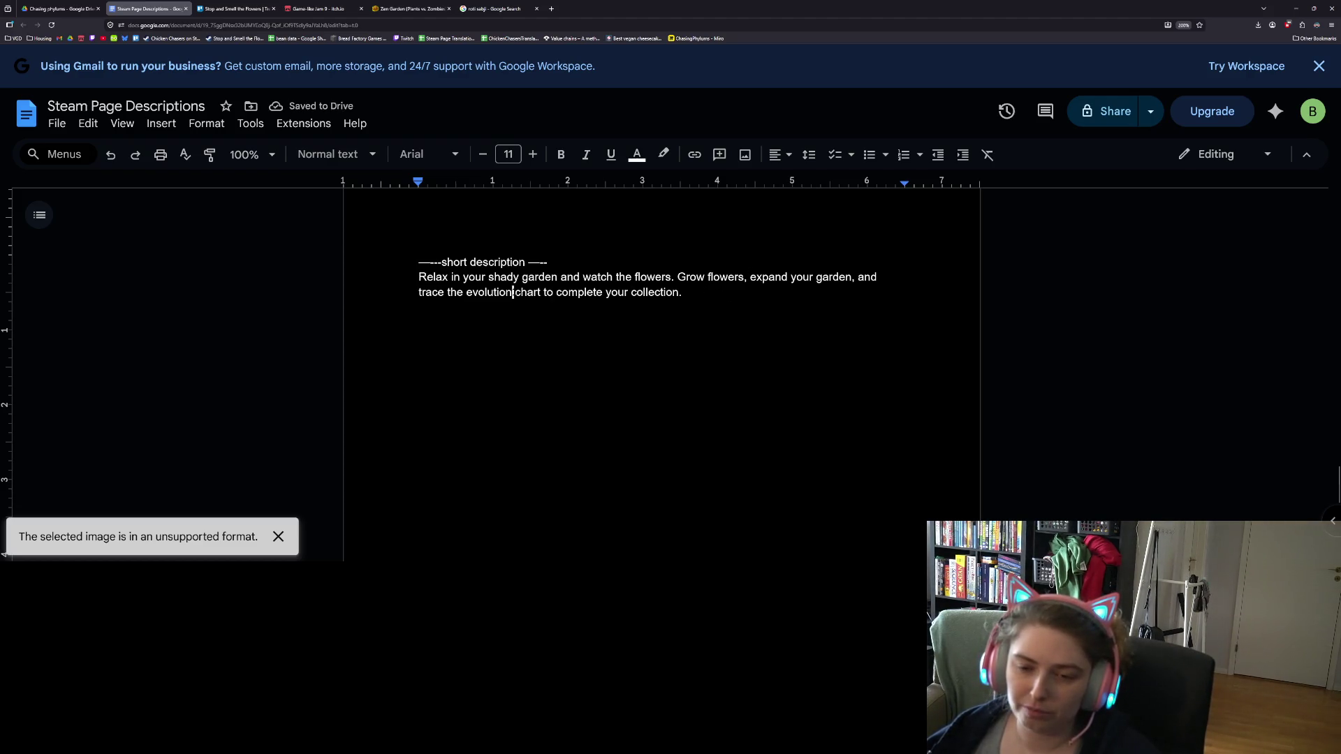
pyautogui.click(545, 292)
pyautogui.doubleClick(489, 292)
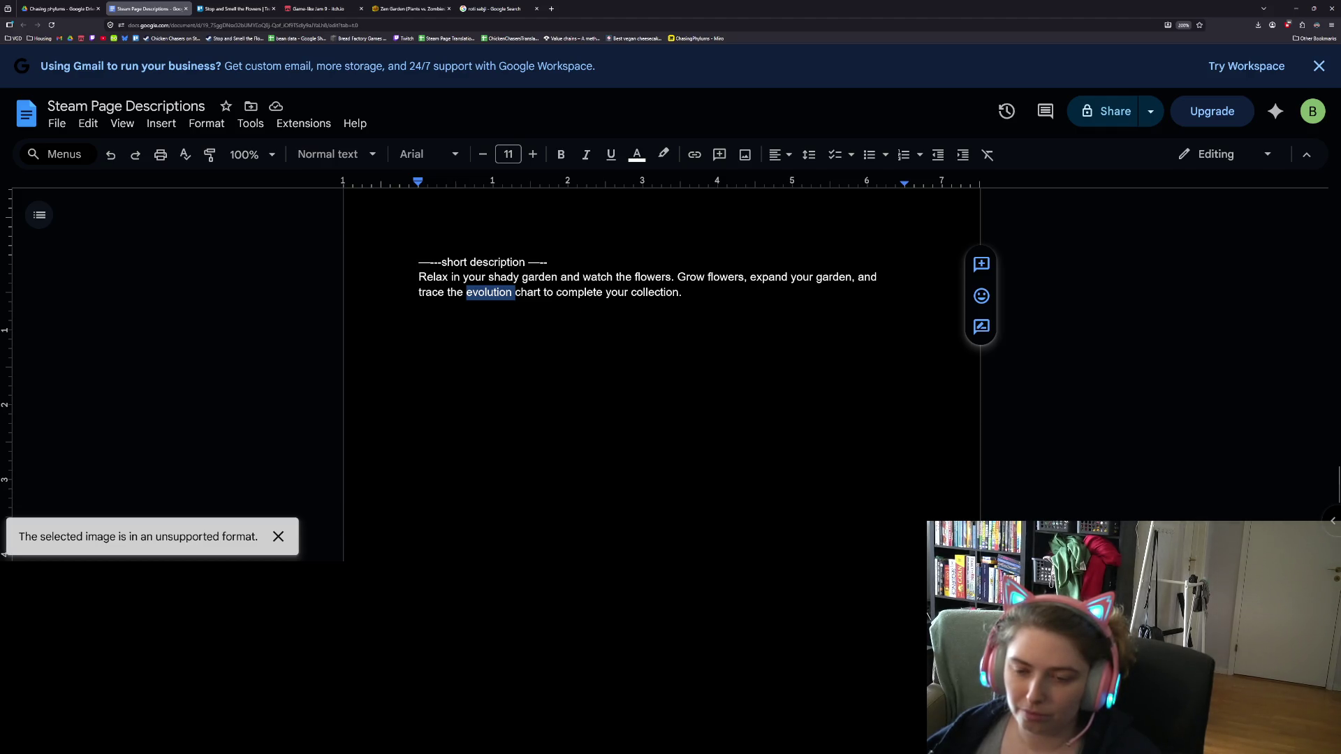
pyautogui.moveTo(556, 292)
pyautogui.mouseDown()
pyautogui.moveTo(842, 278)
pyautogui.moveTo(879, 291)
pyautogui.moveTo(881, 278)
pyautogui.mouseUp()
pyautogui.click(881, 278)
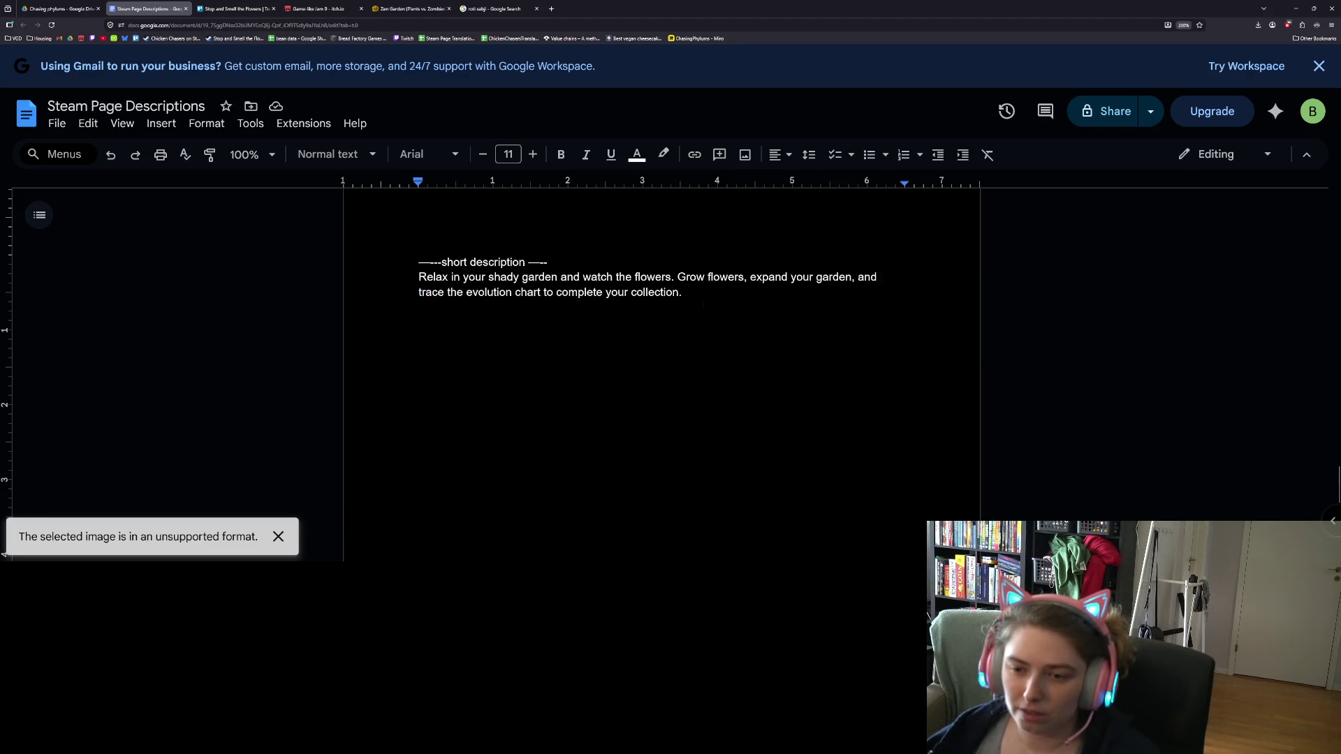
# - Replace the second line's evolution chart wording with 'collect every flower in the mutation chart.'
pyautogui.moveTo(680, 292); pyautogui.dragTo(418, 292)
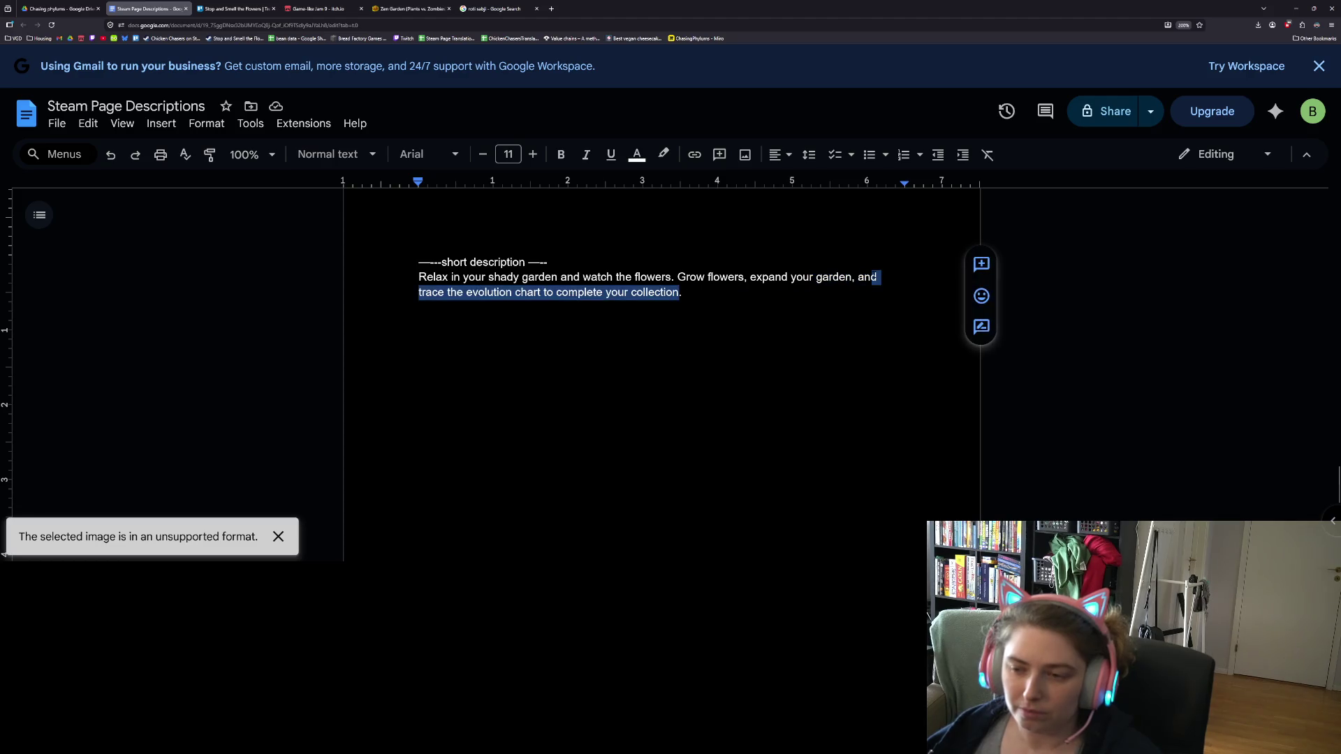
pyautogui.write('collect ')
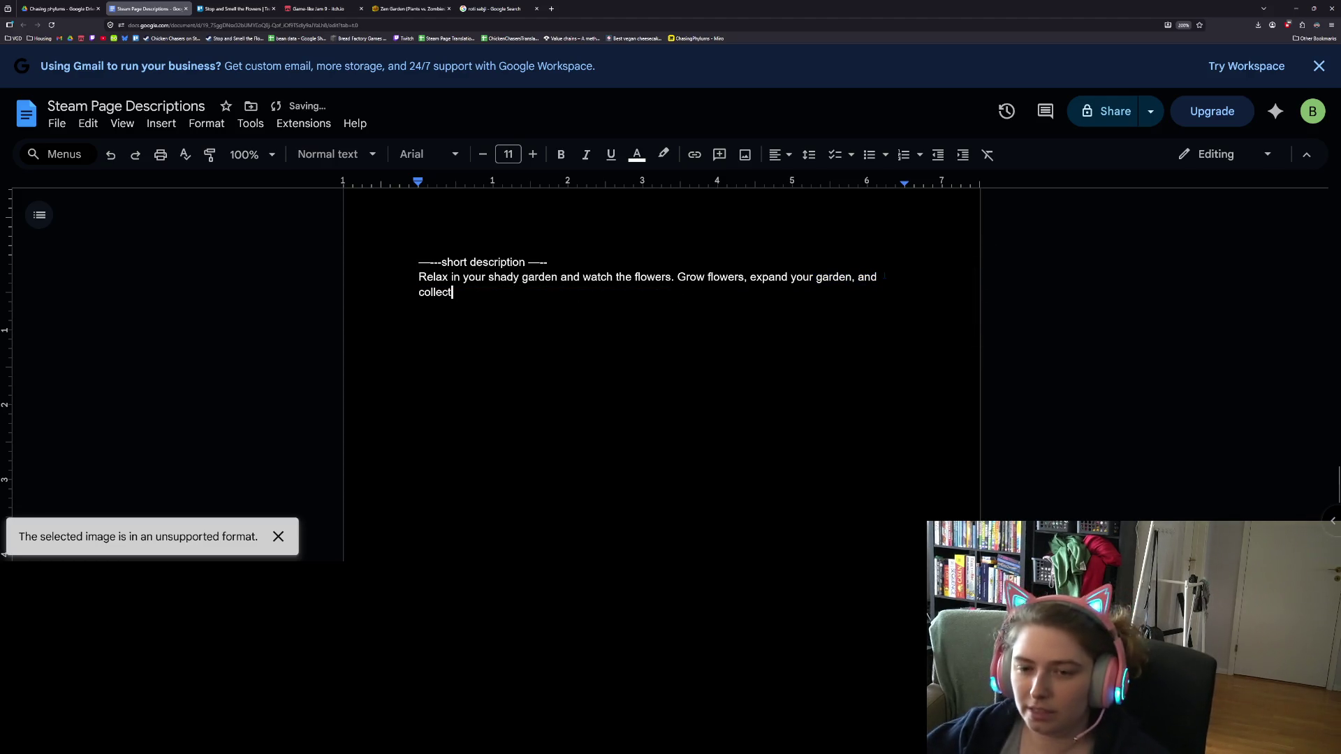
pyautogui.write('every flowe')
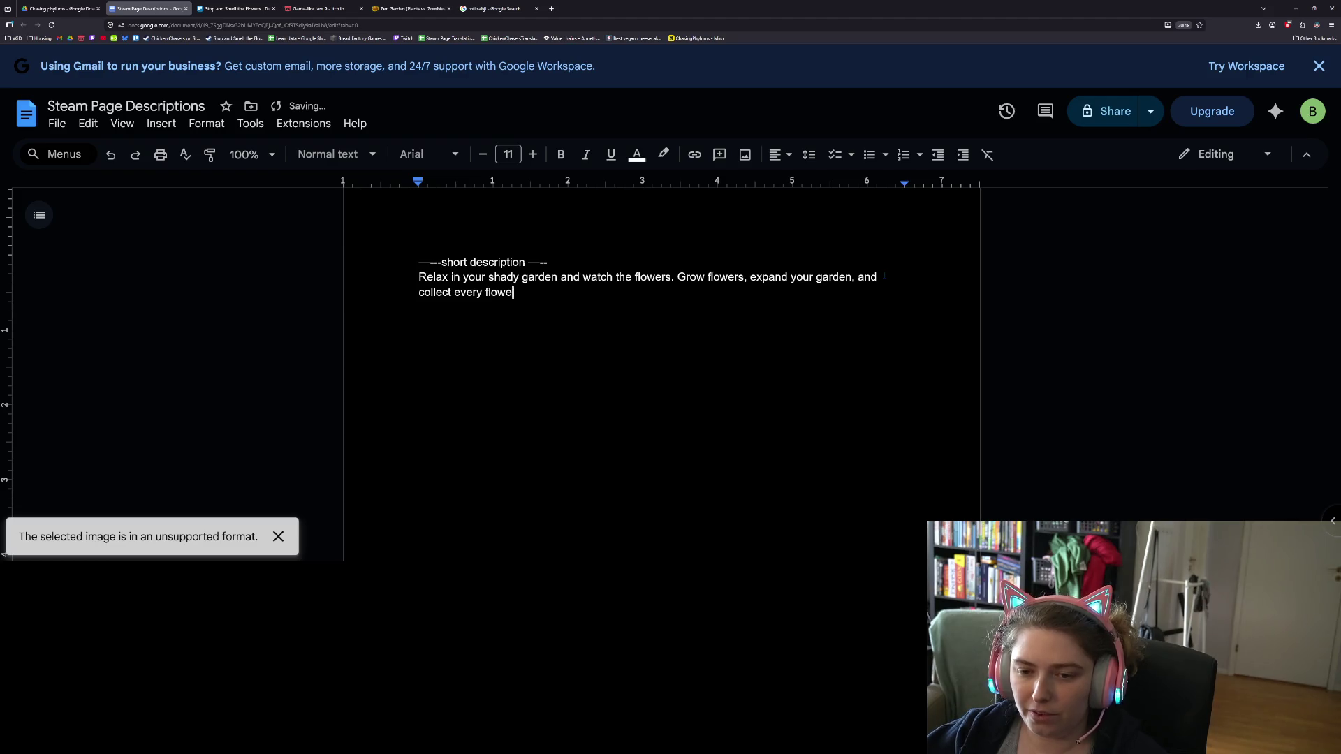
pyautogui.write('r.')
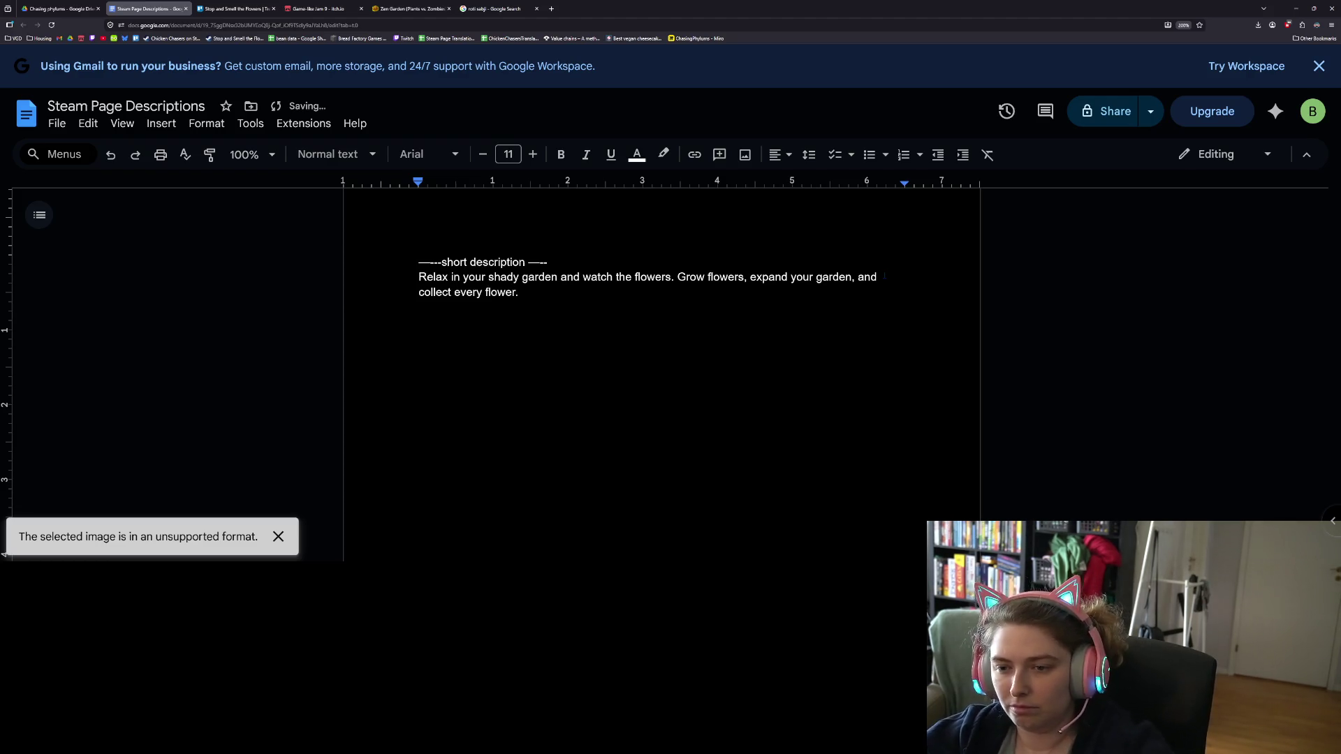
pyautogui.press('BackSpace')
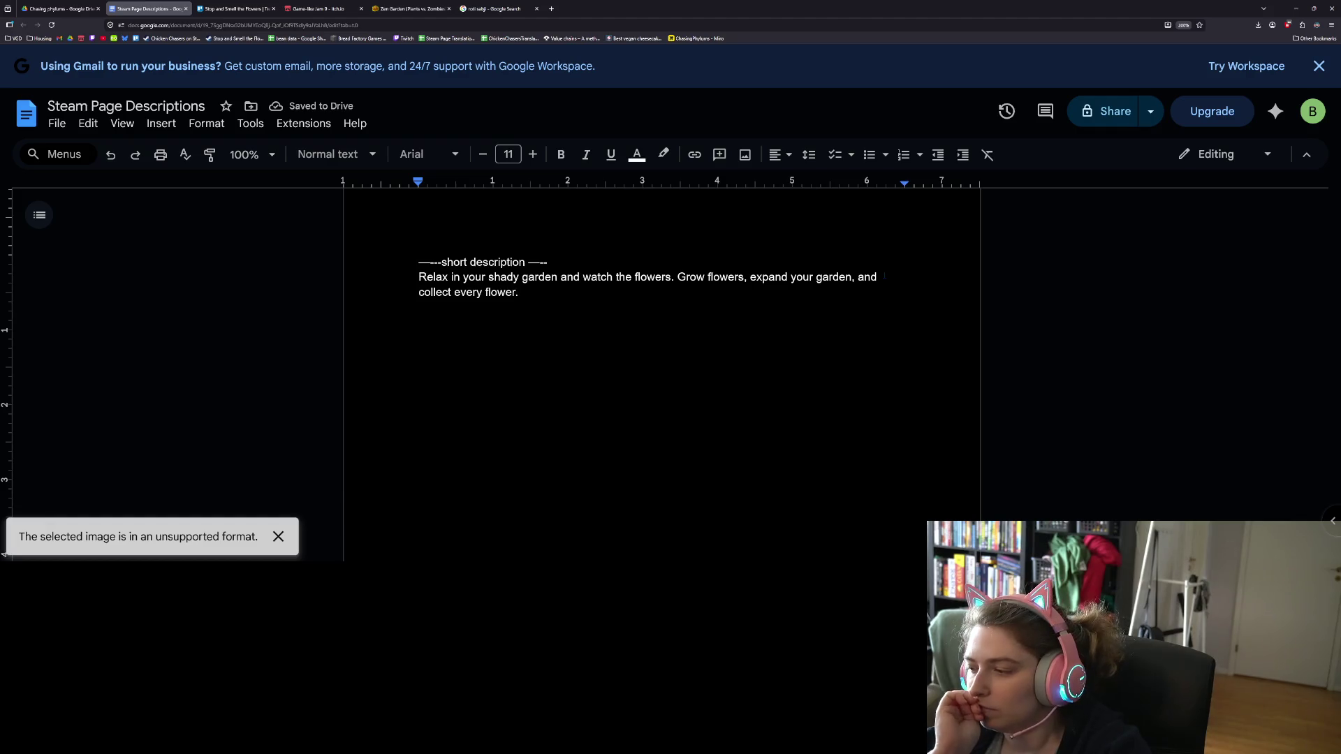
pyautogui.press('BackSpace')
pyautogui.write('in the mutation chart.')
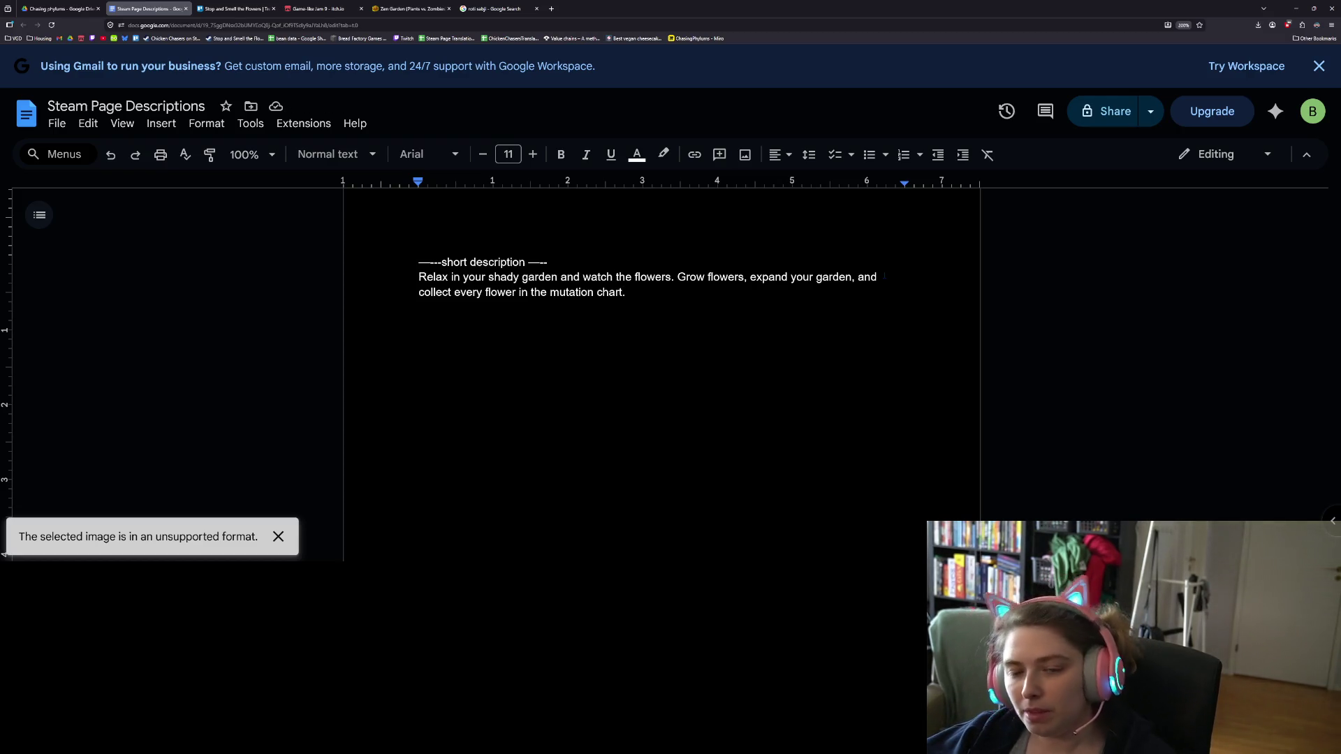
pyautogui.press('BackSpace')
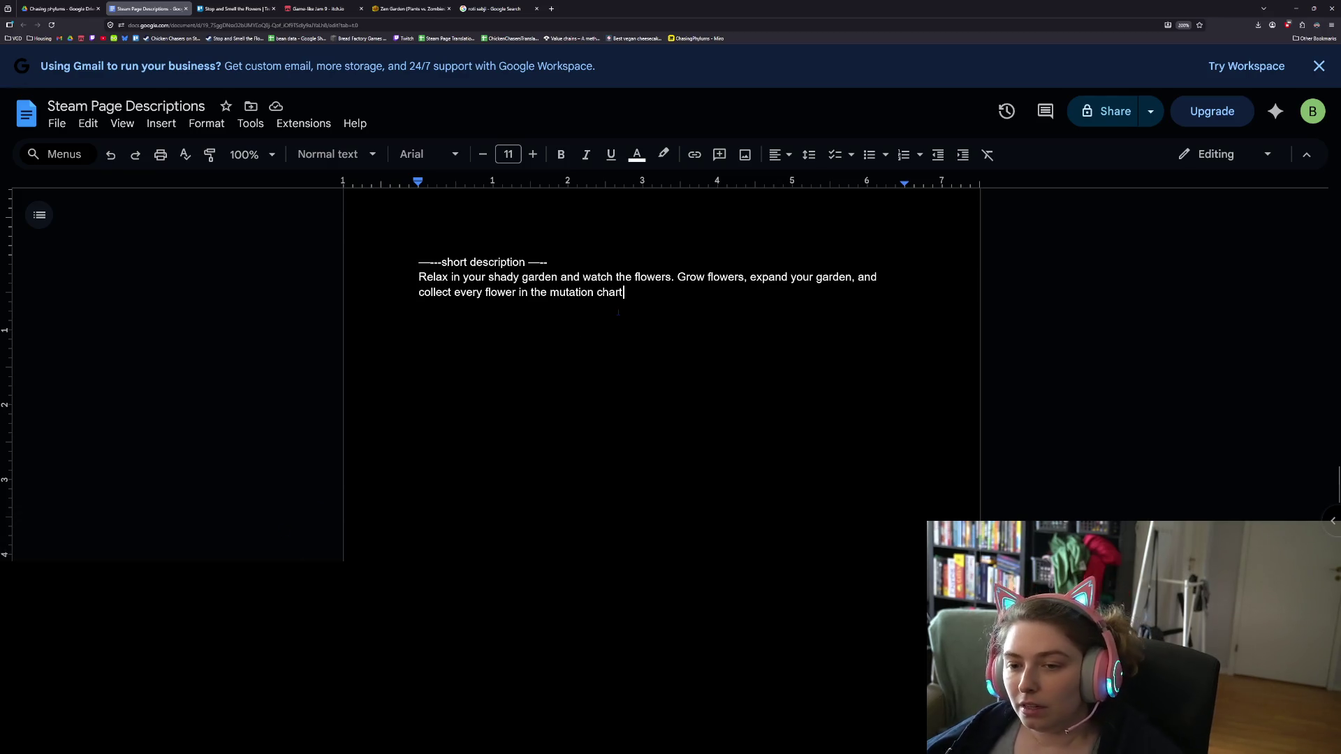
pyautogui.write('.')
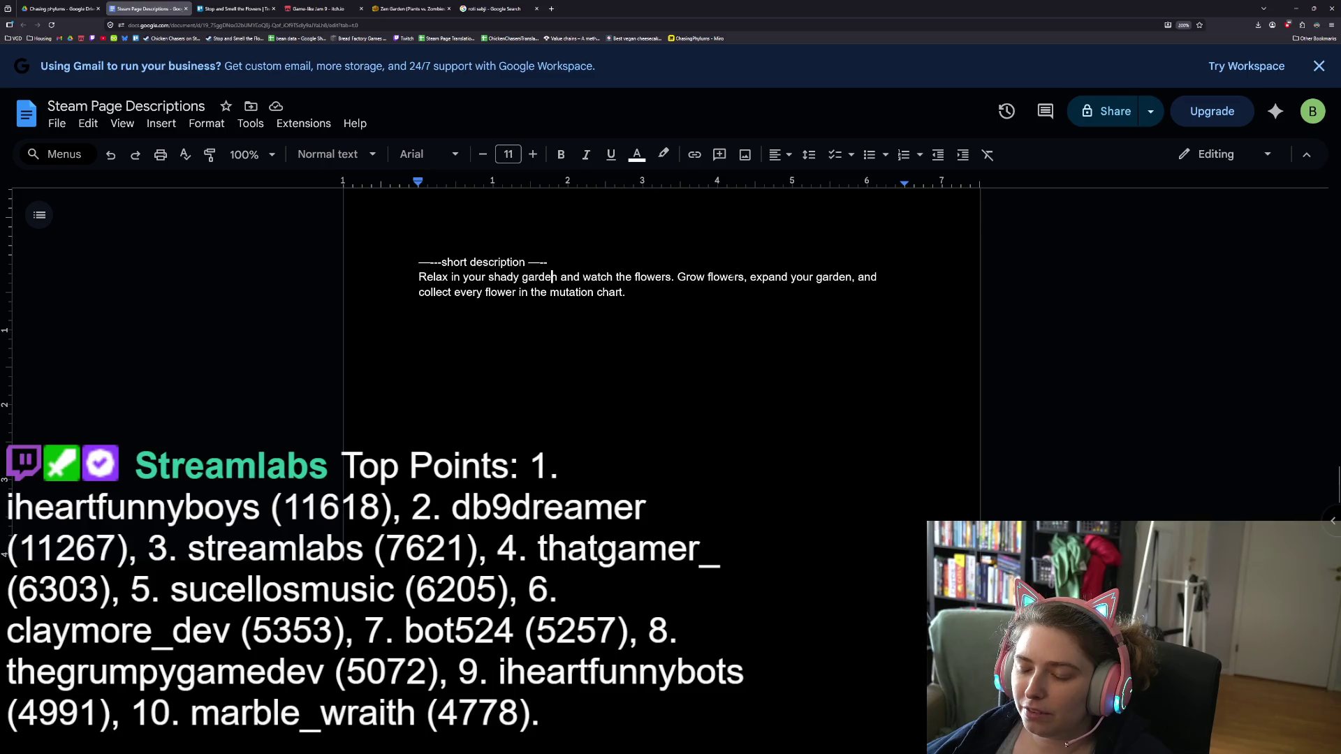
pyautogui.click(556, 277)
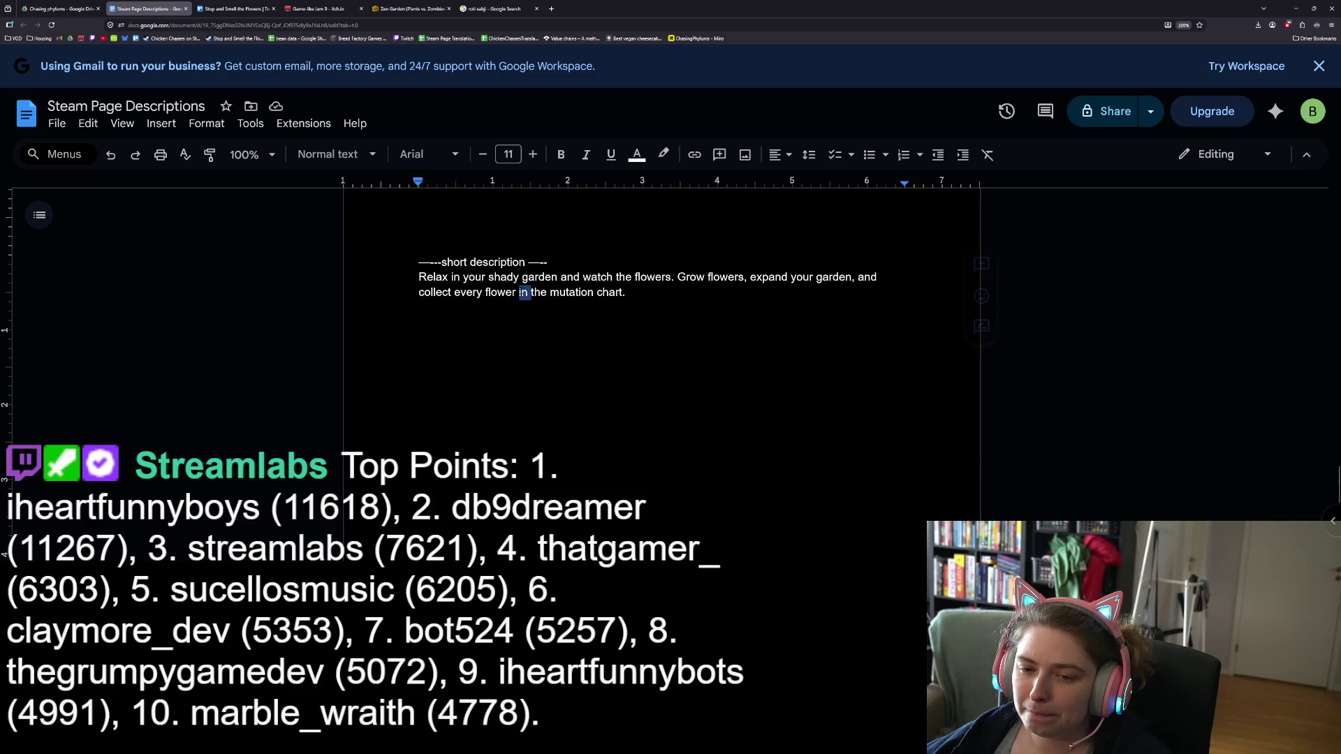
pyautogui.doubleClick(502, 293)
pyautogui.click(502, 292)
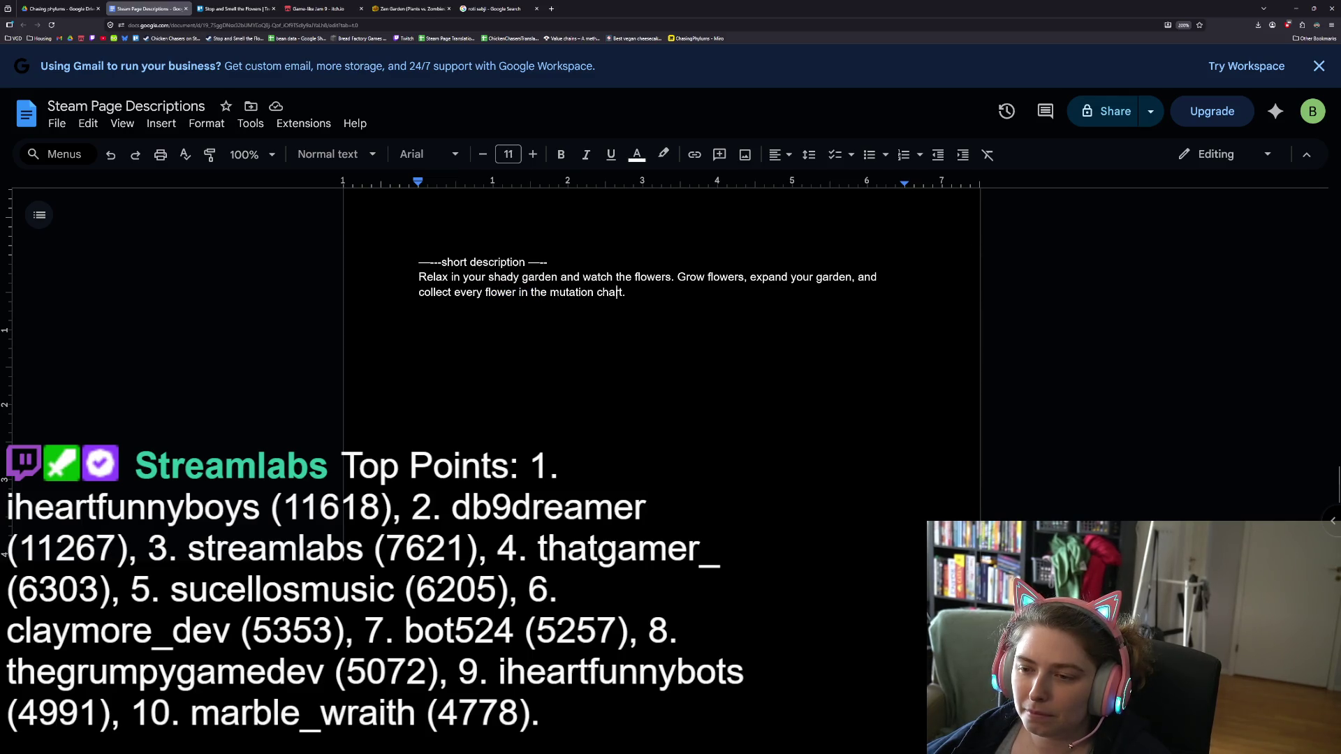
pyautogui.doubleClick(736, 277)
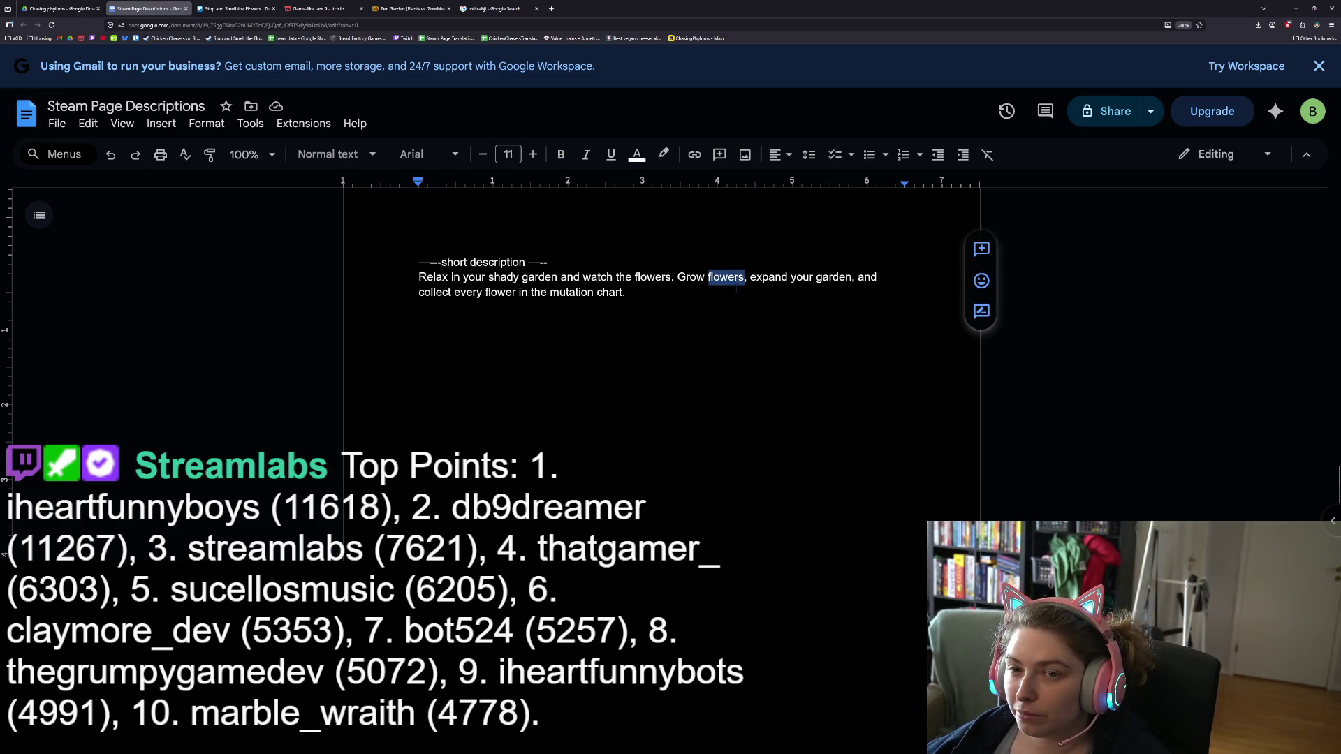
pyautogui.click(686, 277)
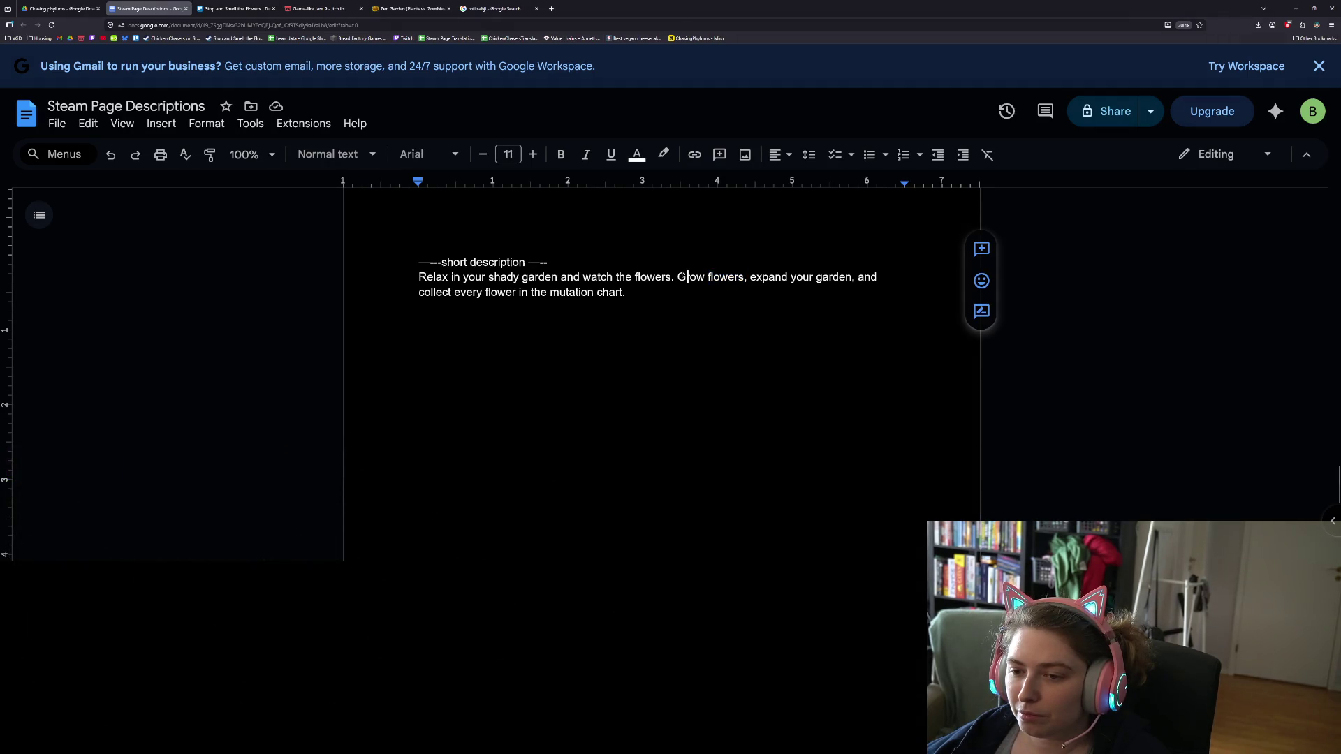
pyautogui.doubleClick(726, 277)
pyautogui.click(678, 278)
pyautogui.moveTo(678, 277); pyautogui.dragTo(746, 277)
pyautogui.click(745, 277)
pyautogui.moveTo(626, 292)
pyautogui.mouseDown()
pyautogui.moveTo(698, 277)
pyautogui.moveTo(677, 277)
pyautogui.mouseUp()
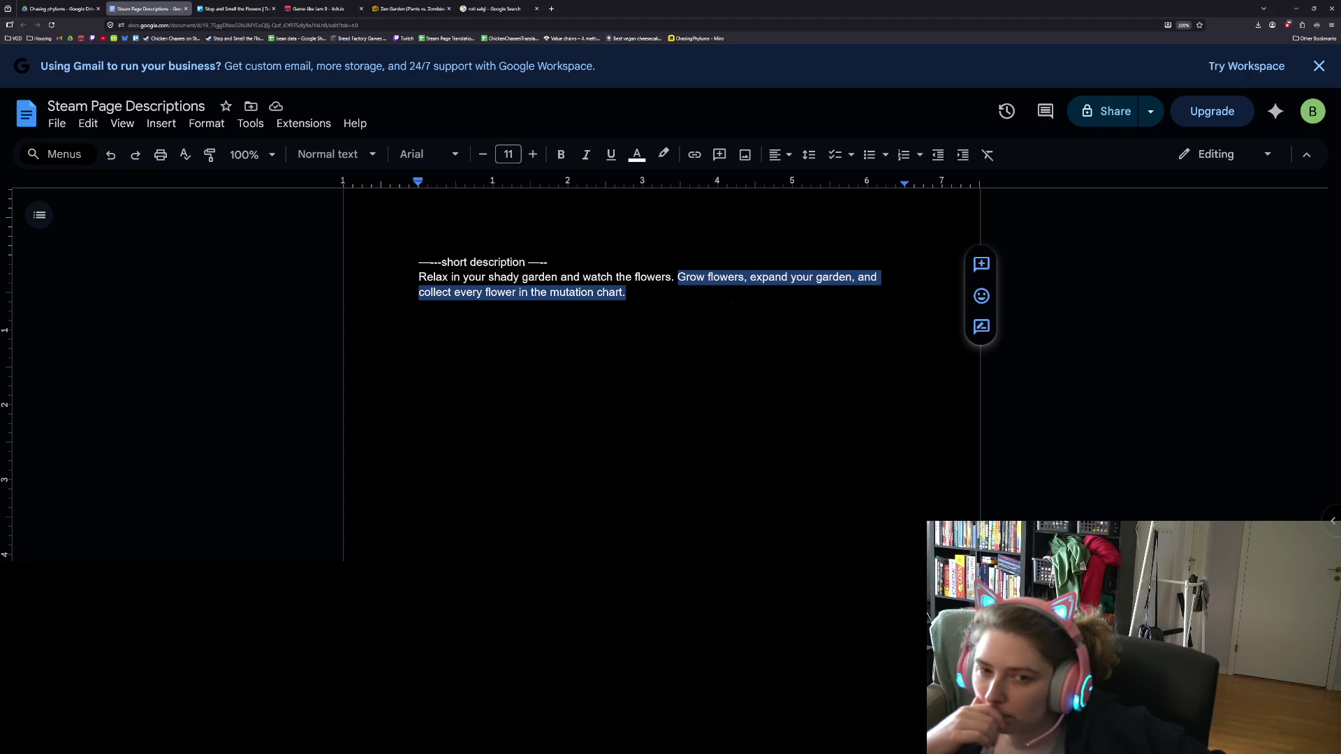
# - Rewrite the ending as 'complete the collection of over 100 flower types!', then select from 'Grow' onward
pyautogui.click(626, 292)
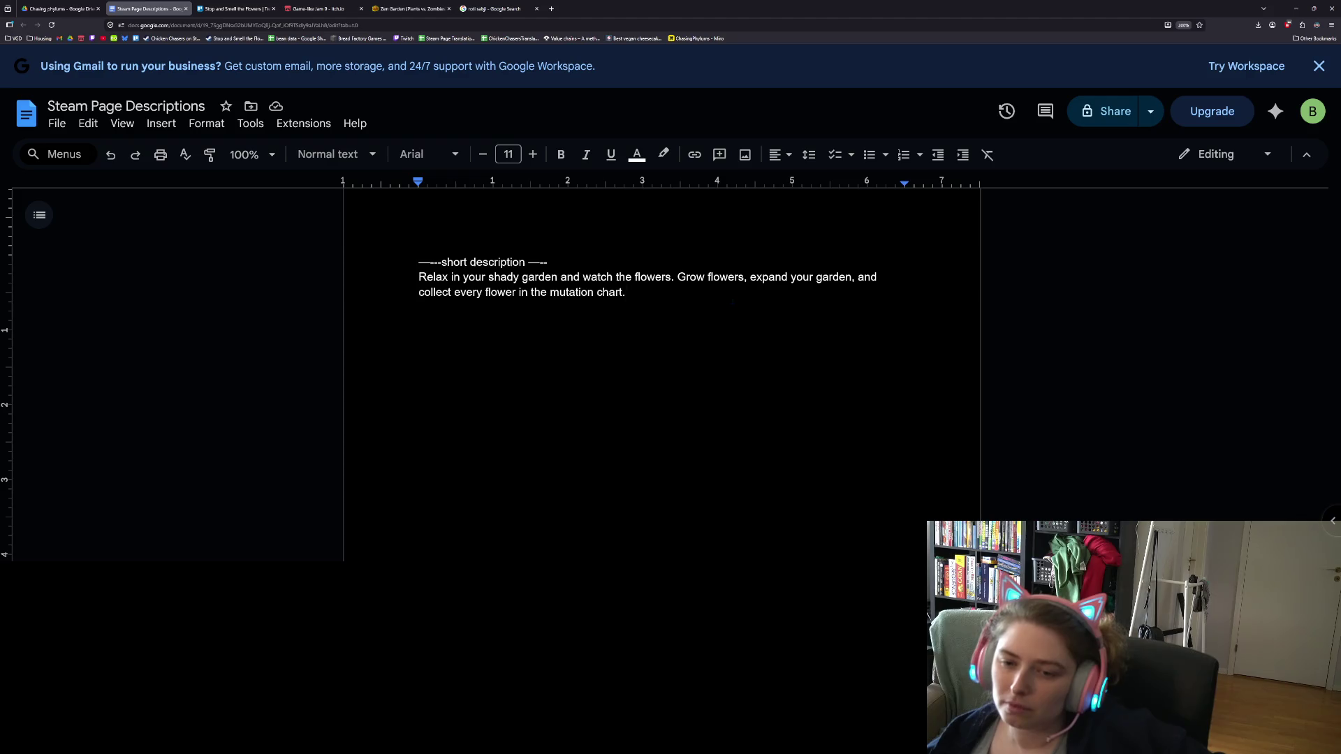
pyautogui.moveTo(431, 292); pyautogui.dragTo(622, 292)
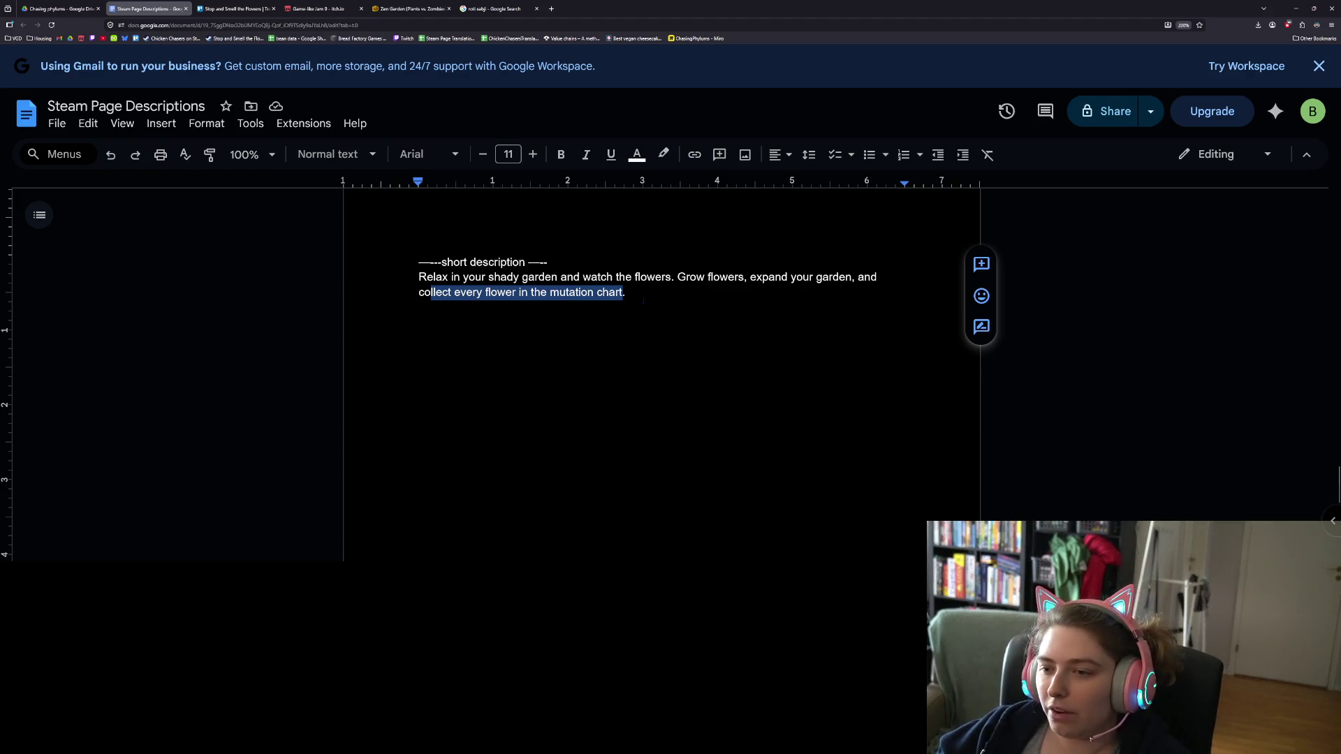
pyautogui.write('mplete the')
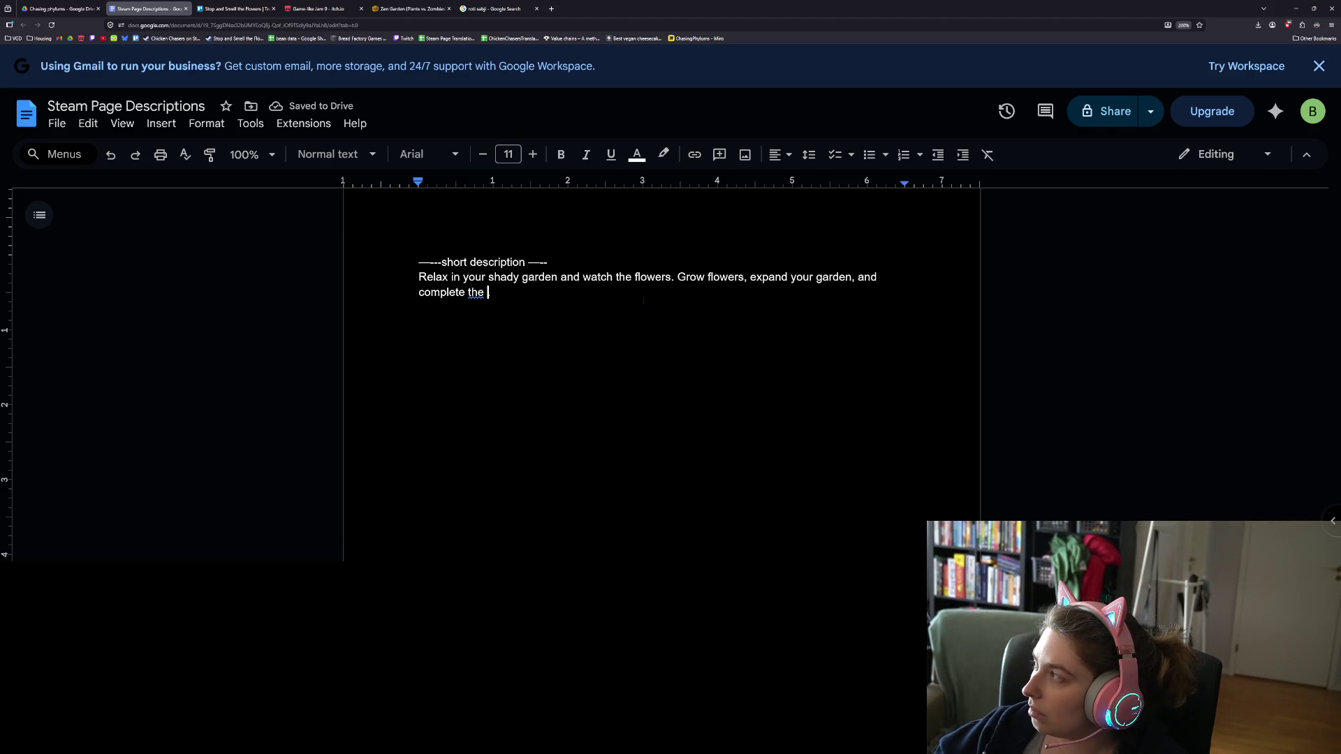
pyautogui.write('colle')
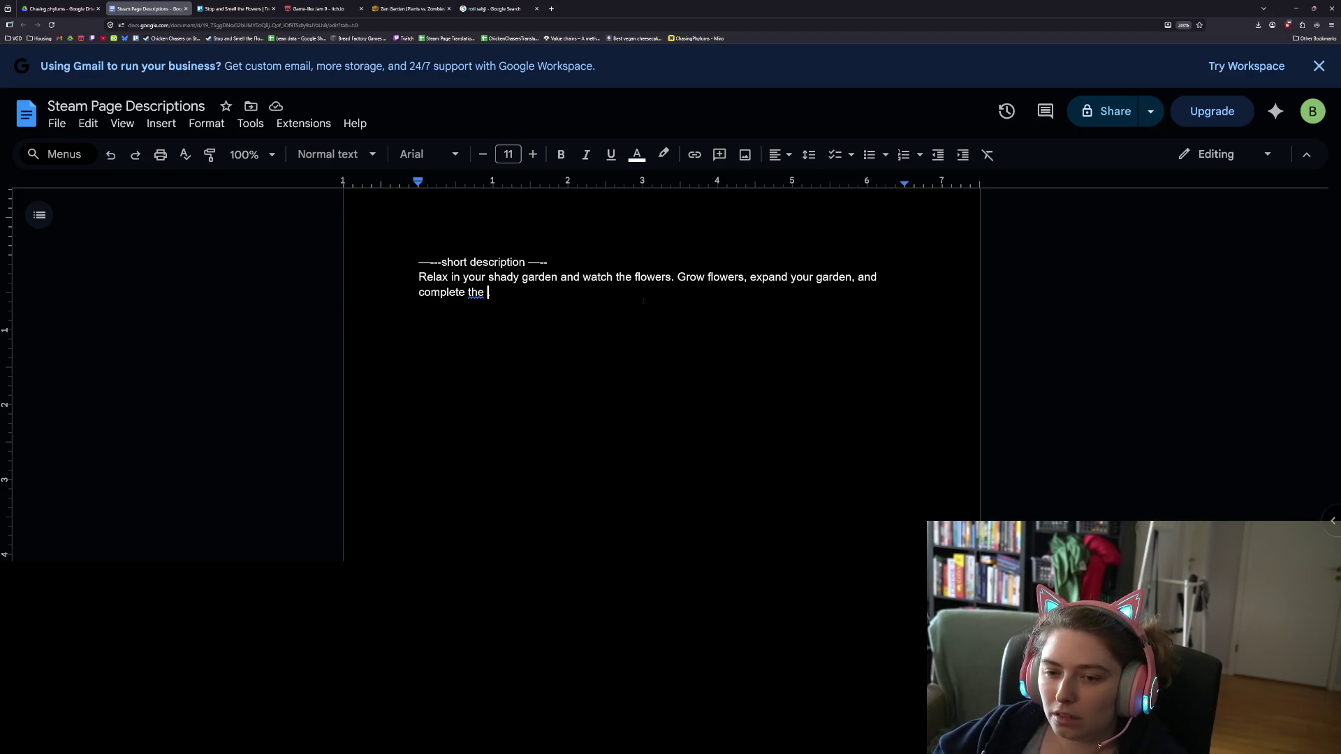
pyautogui.write('ction ')
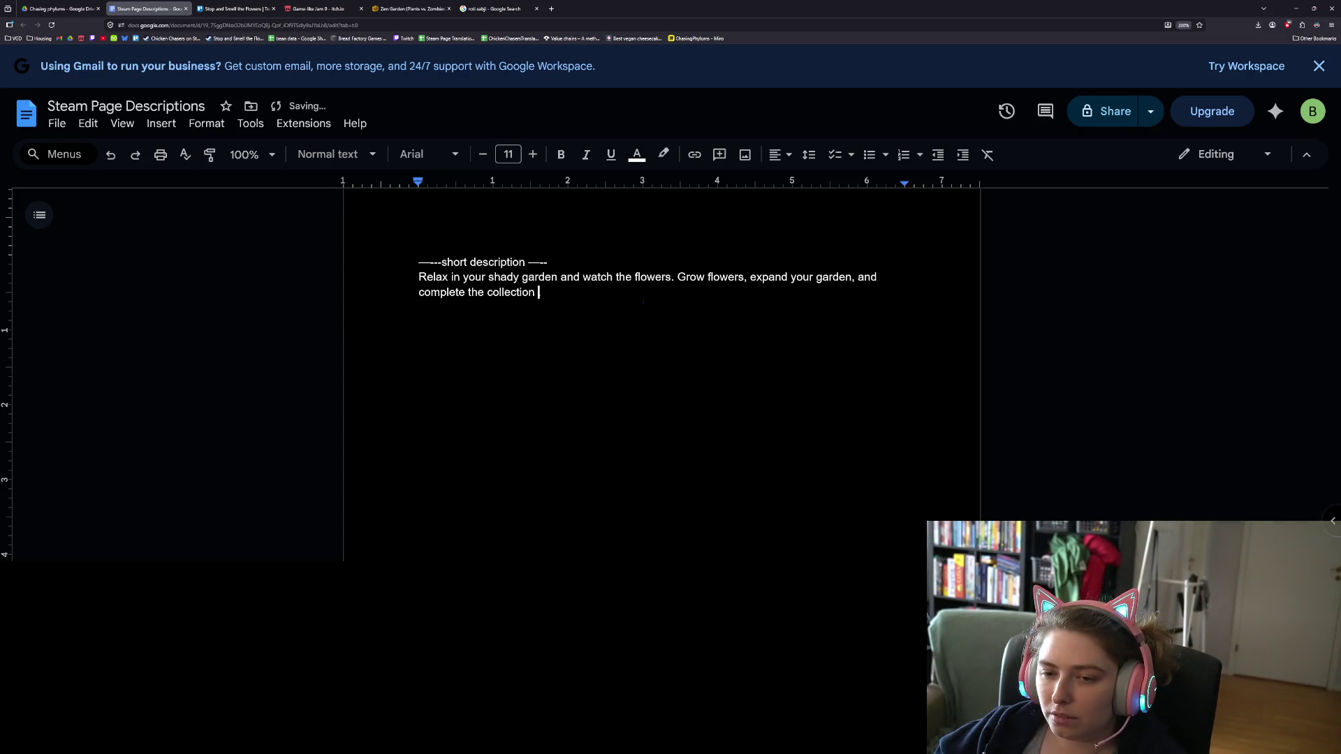
pyautogui.write('of over ')
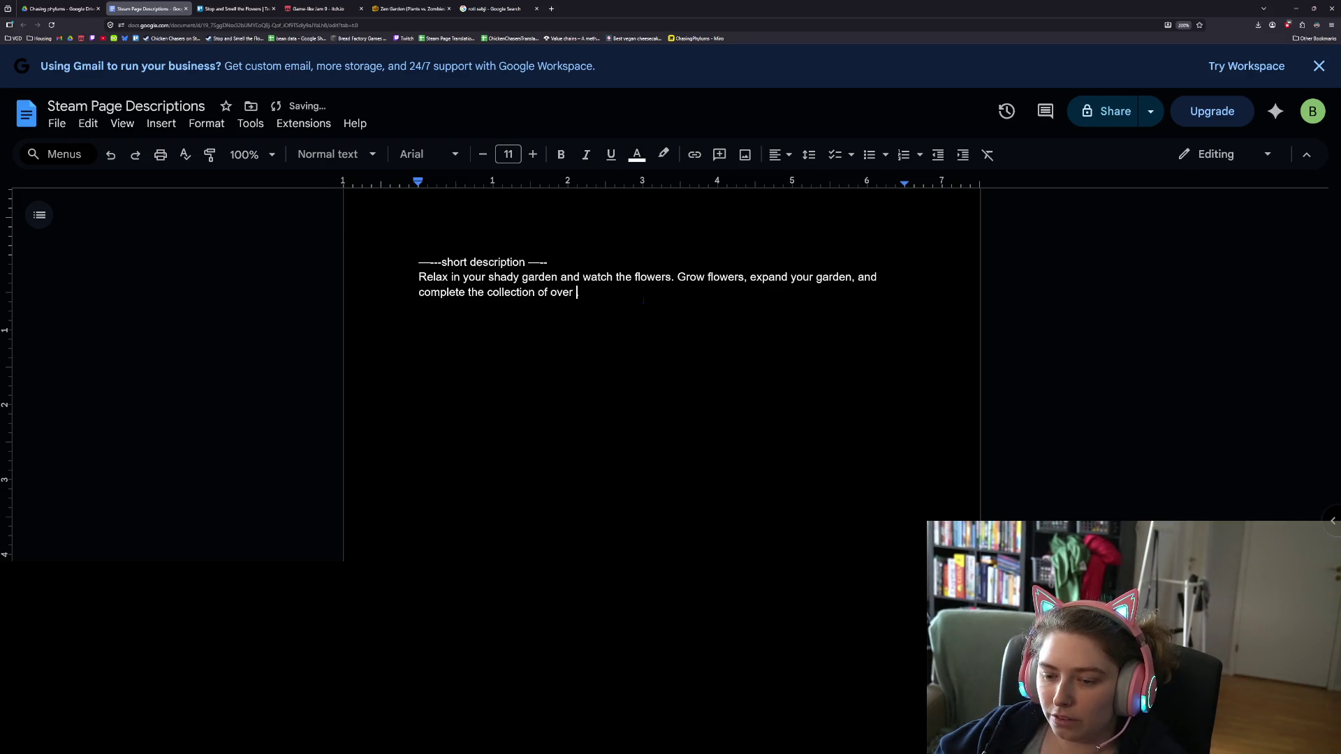
pyautogui.write('100 flower types.')
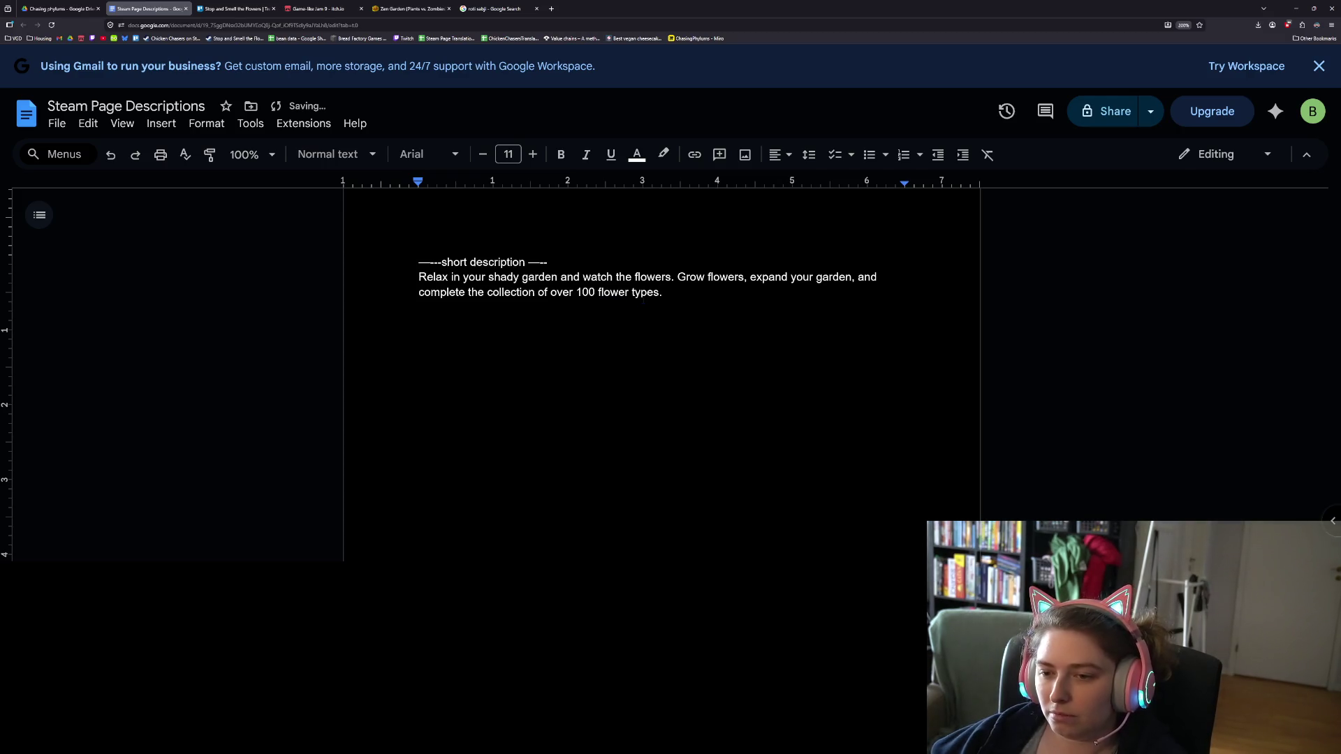
pyautogui.press('BackSpace')
pyautogui.write('!')
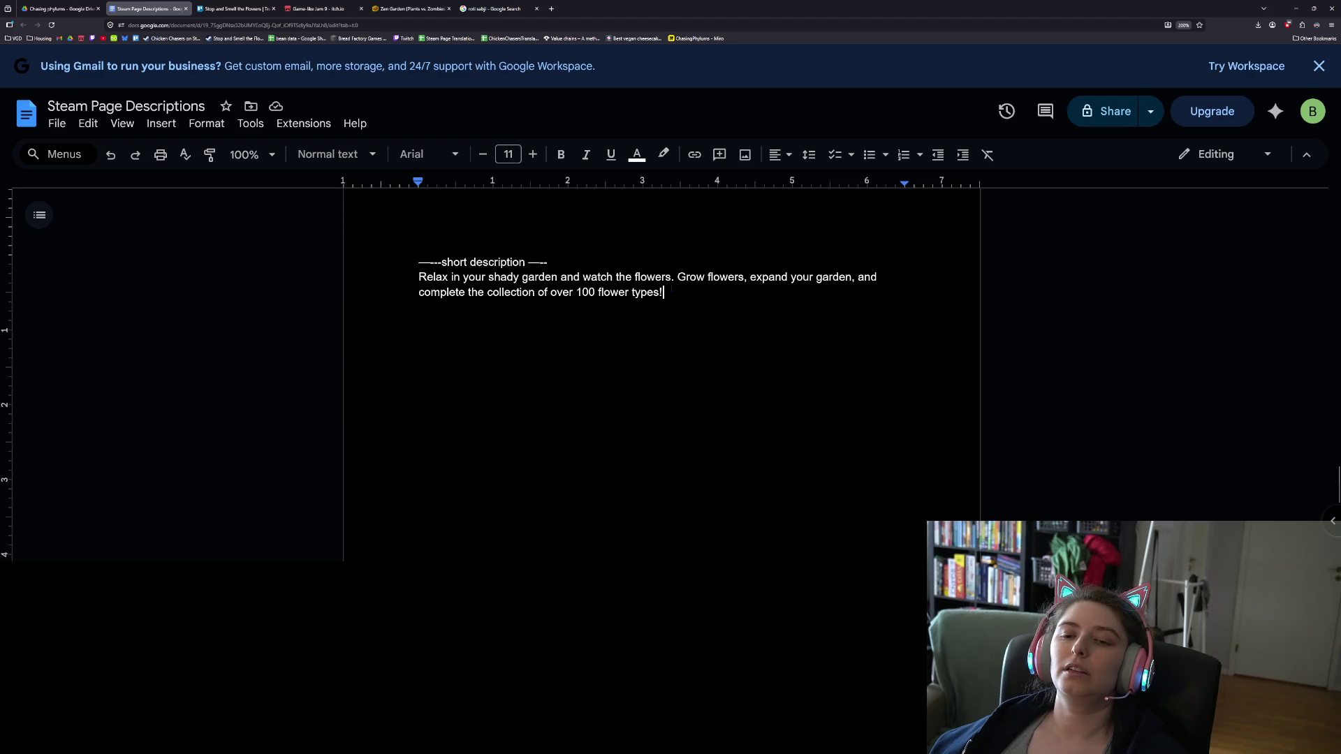
pyautogui.click(679, 277)
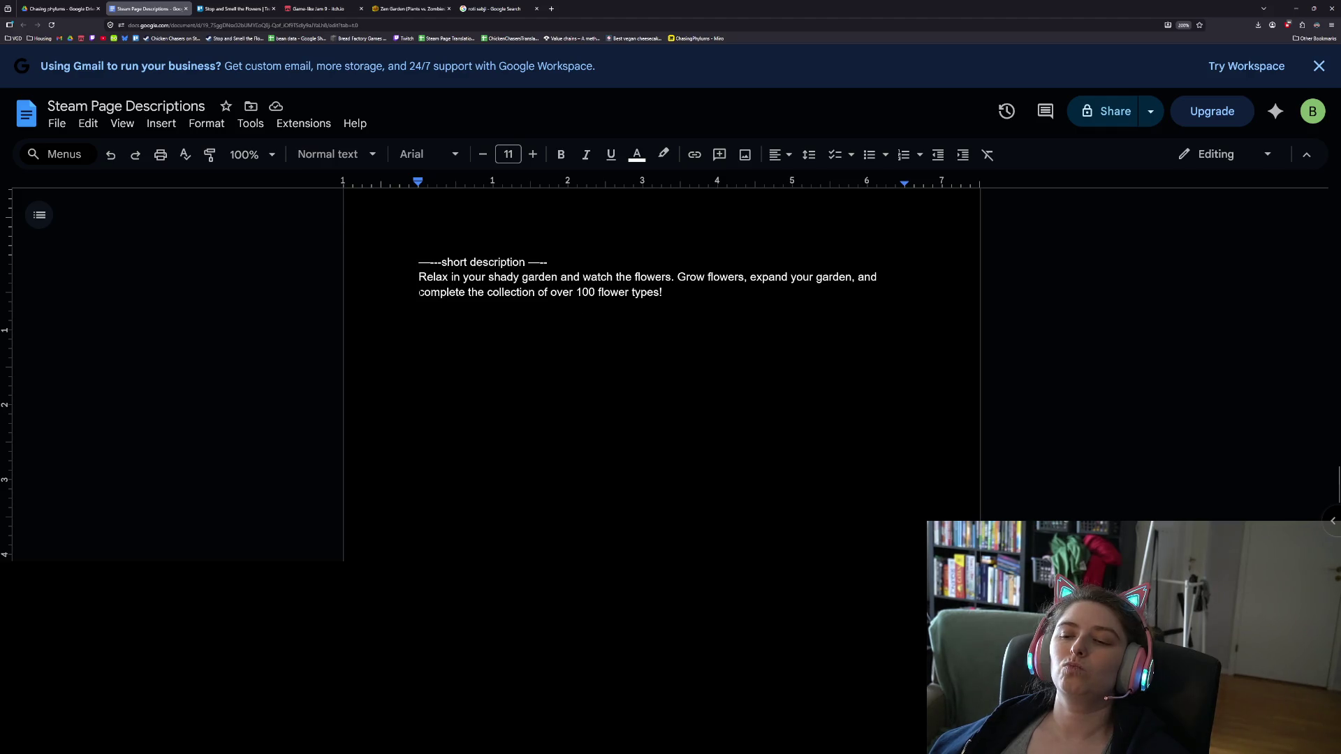
pyautogui.moveTo(422, 292); pyautogui.dragTo(677, 277)
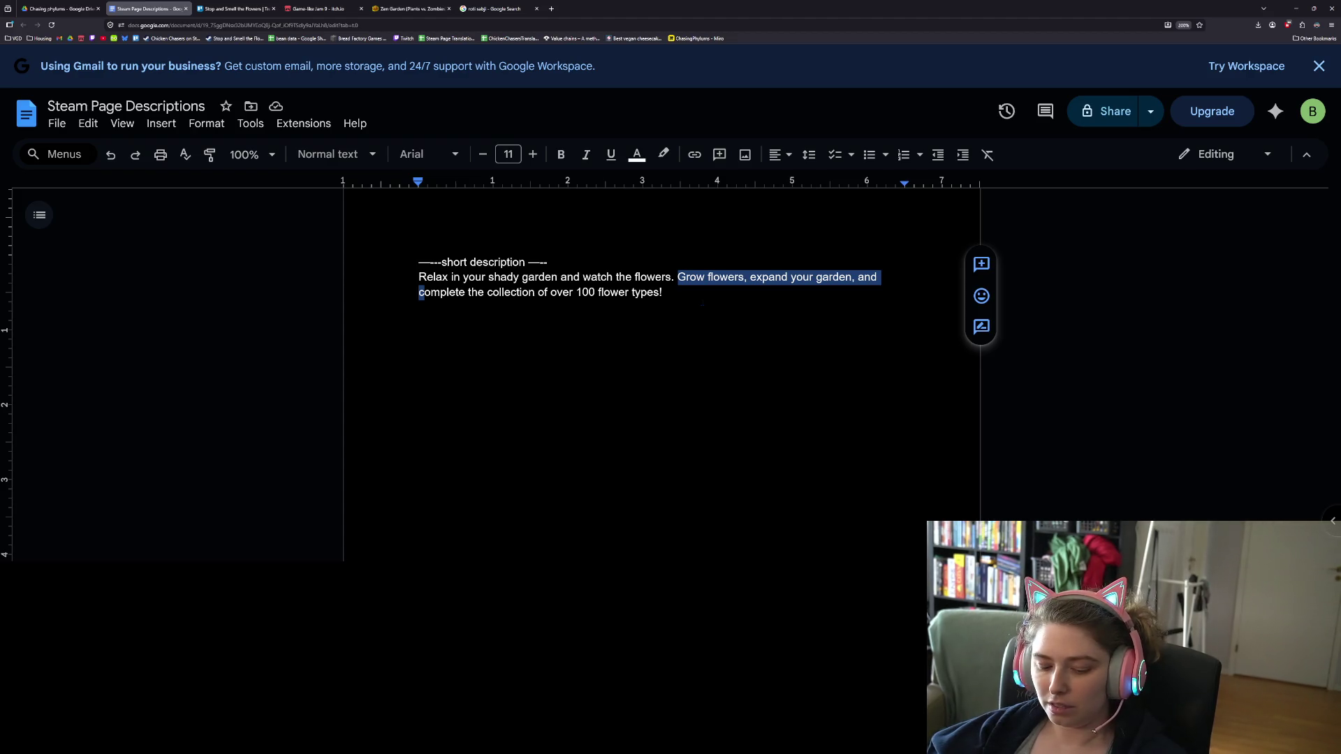
# - Type 'By chance, flowers will mutate into new species' over the selection
pyautogui.write('By chance')
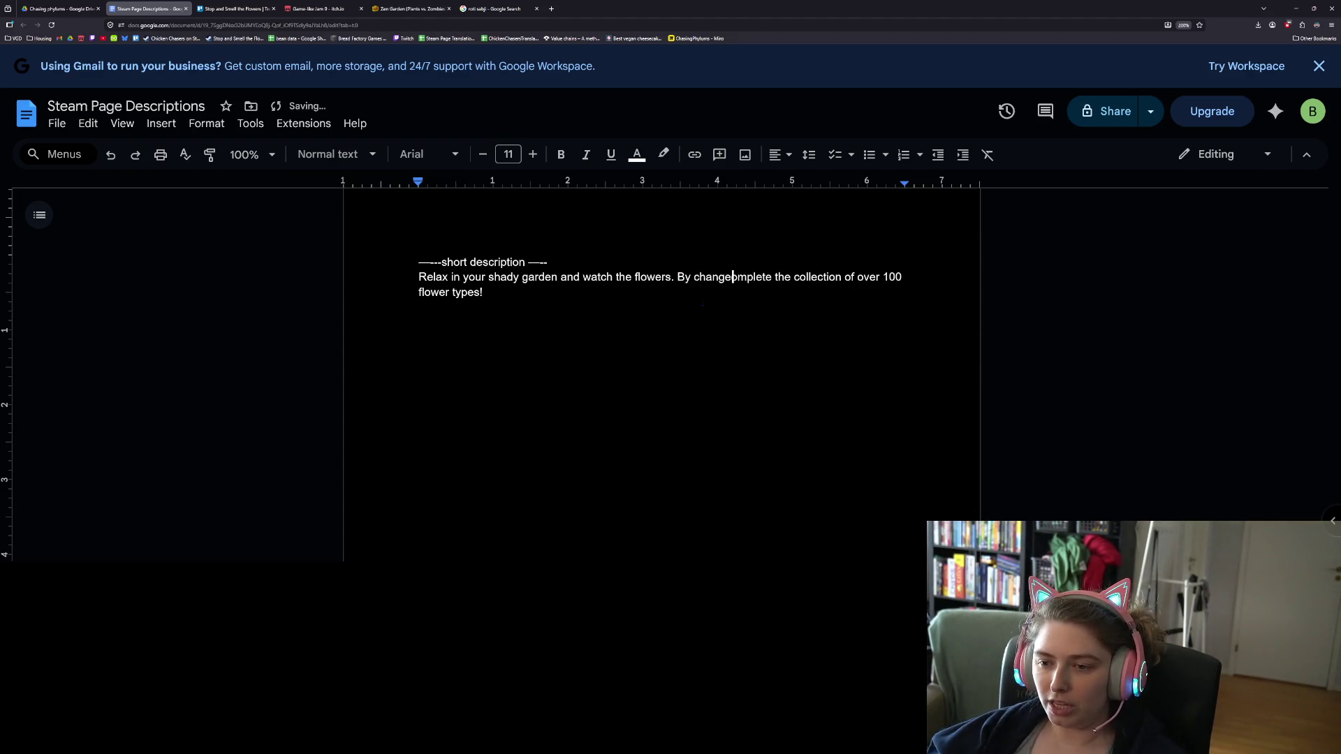
pyautogui.write(', fl')
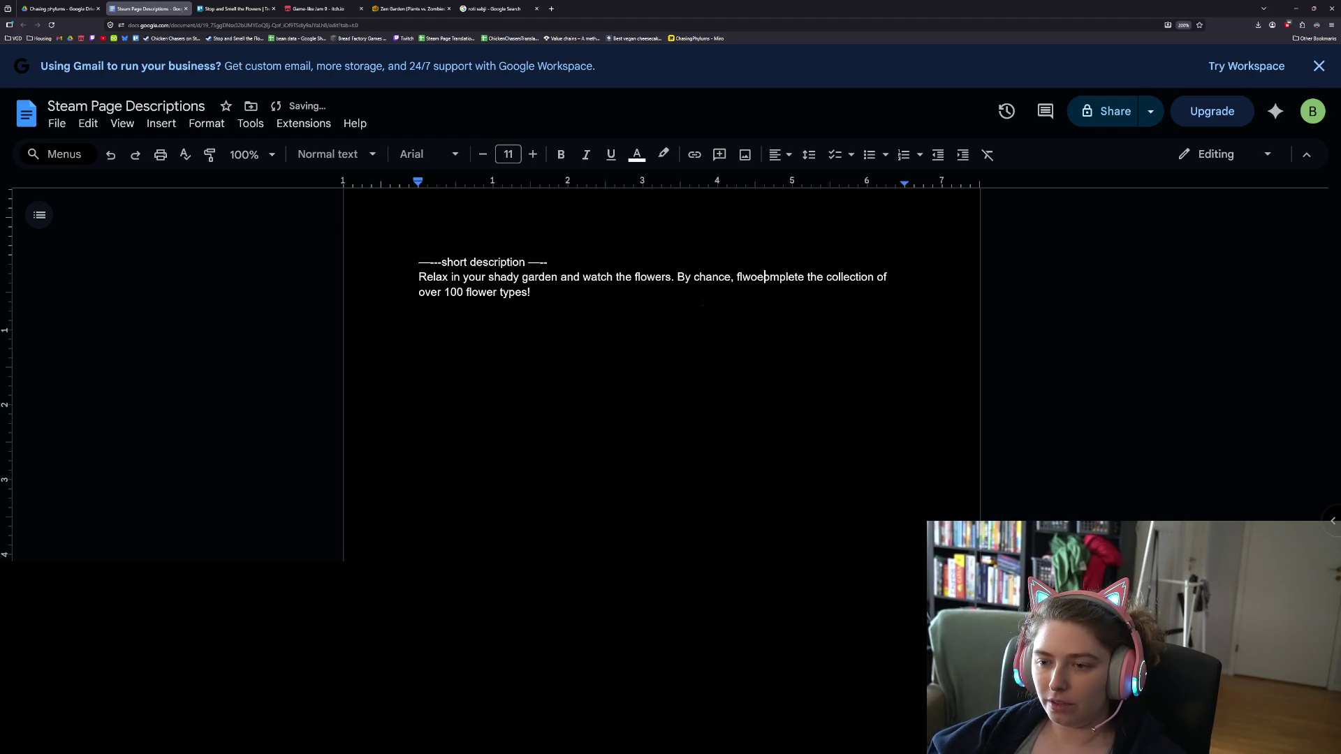
pyautogui.write('owers')
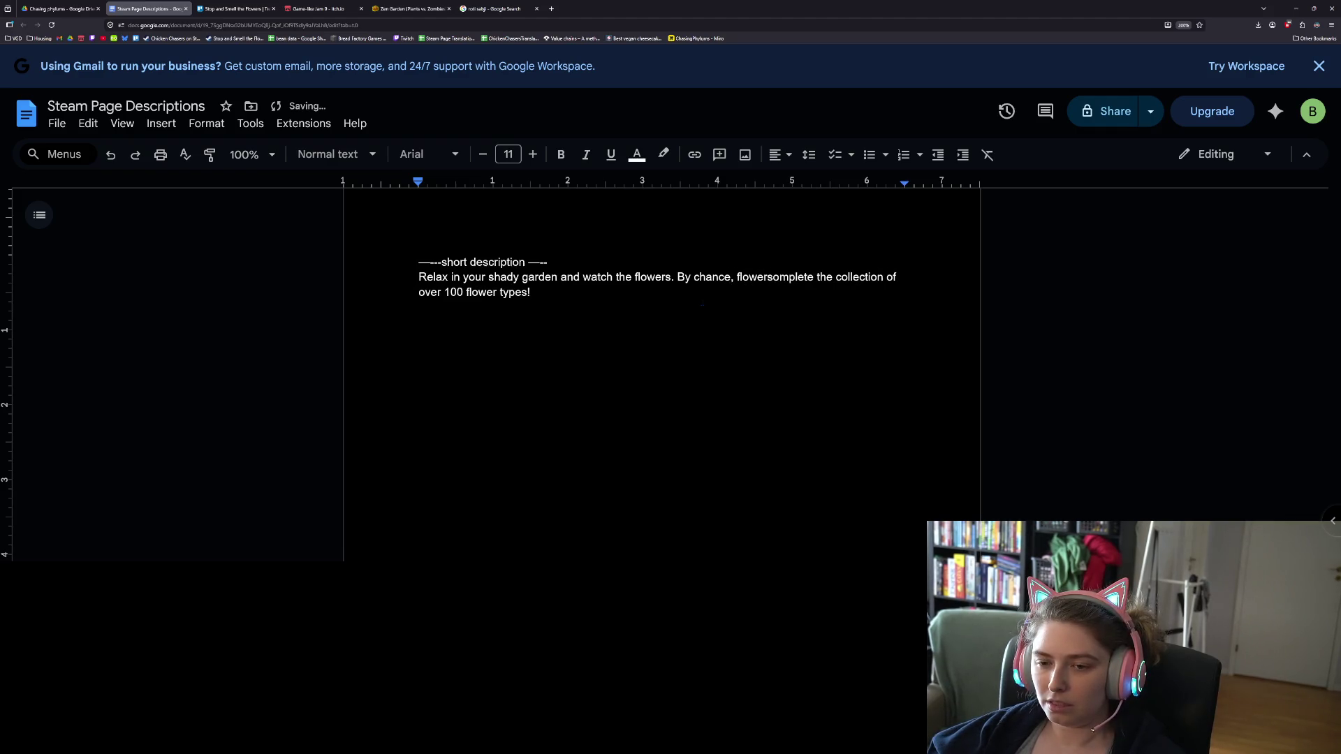
pyautogui.write(' will mutate into new w')
pyautogui.press('BackSpace')
pyautogui.write('species')
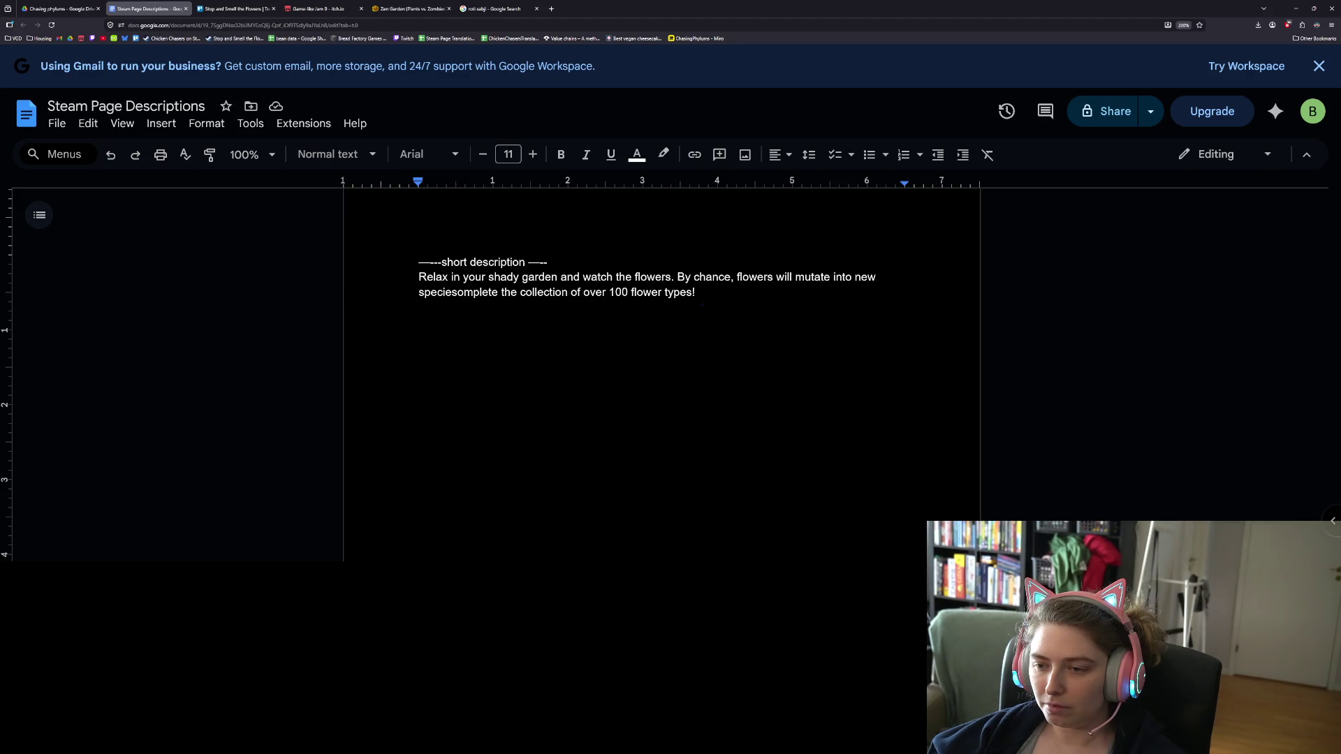
# - Reword the sentence's start to 'Seeds have a chance of mutating'
pyautogui.click(678, 277)
pyautogui.moveTo(679, 277); pyautogui.dragTo(742, 279)
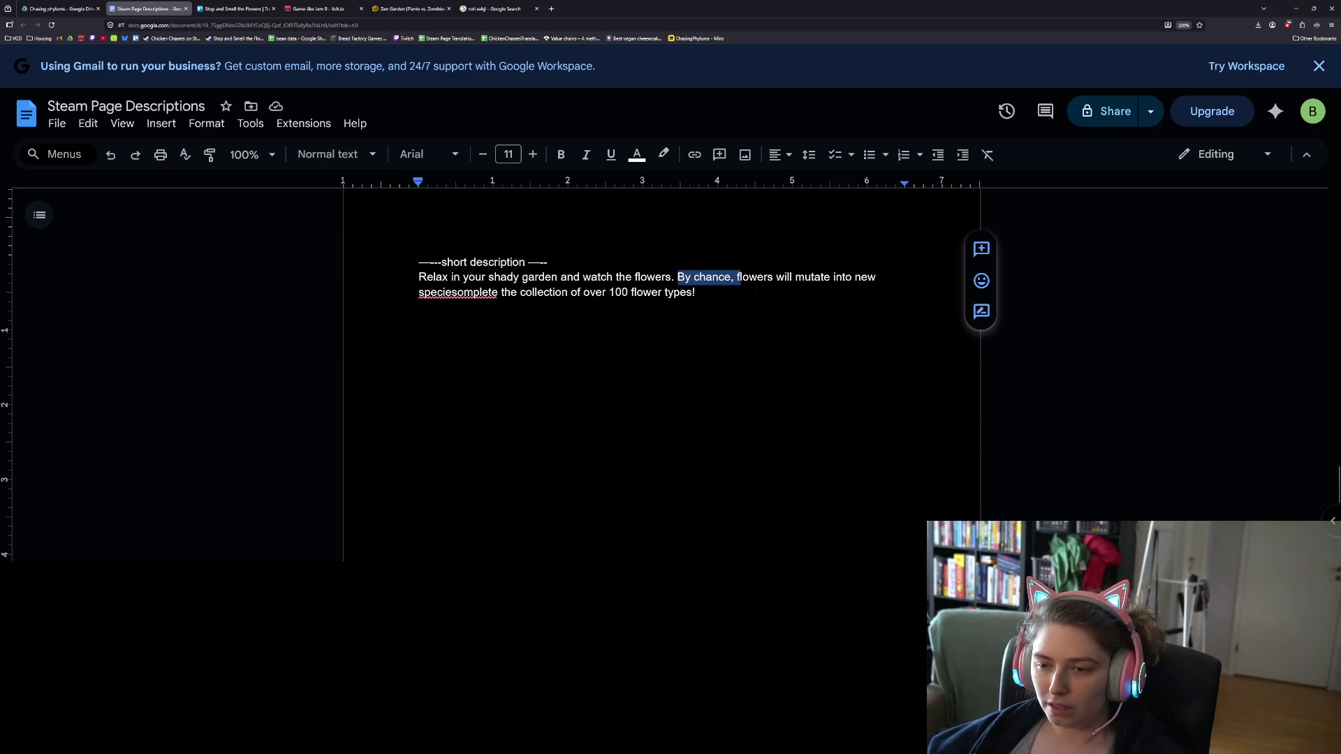
pyautogui.write('F')
pyautogui.press('BackSpace')
pyautogui.press('Delete')
pyautogui.press('Delete')
pyautogui.press('Delete')
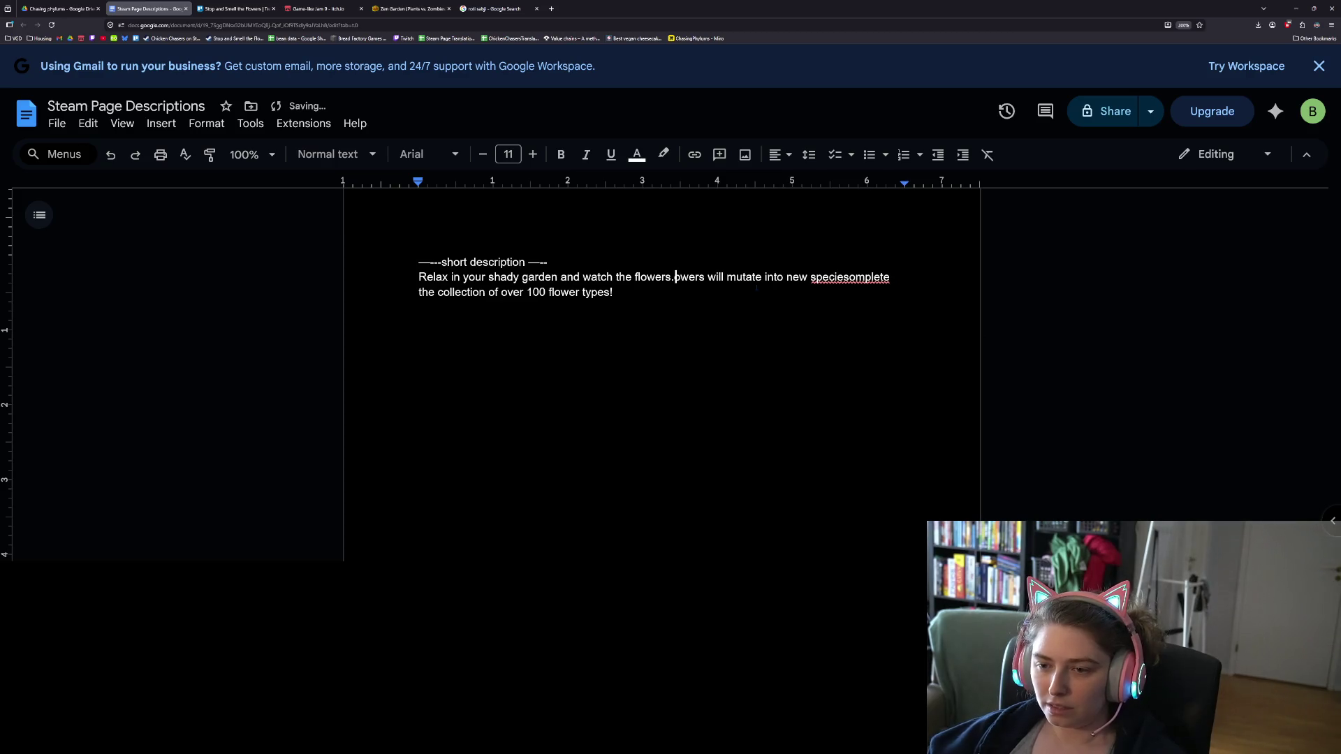
pyautogui.press('Delete')
pyautogui.press('Delete')
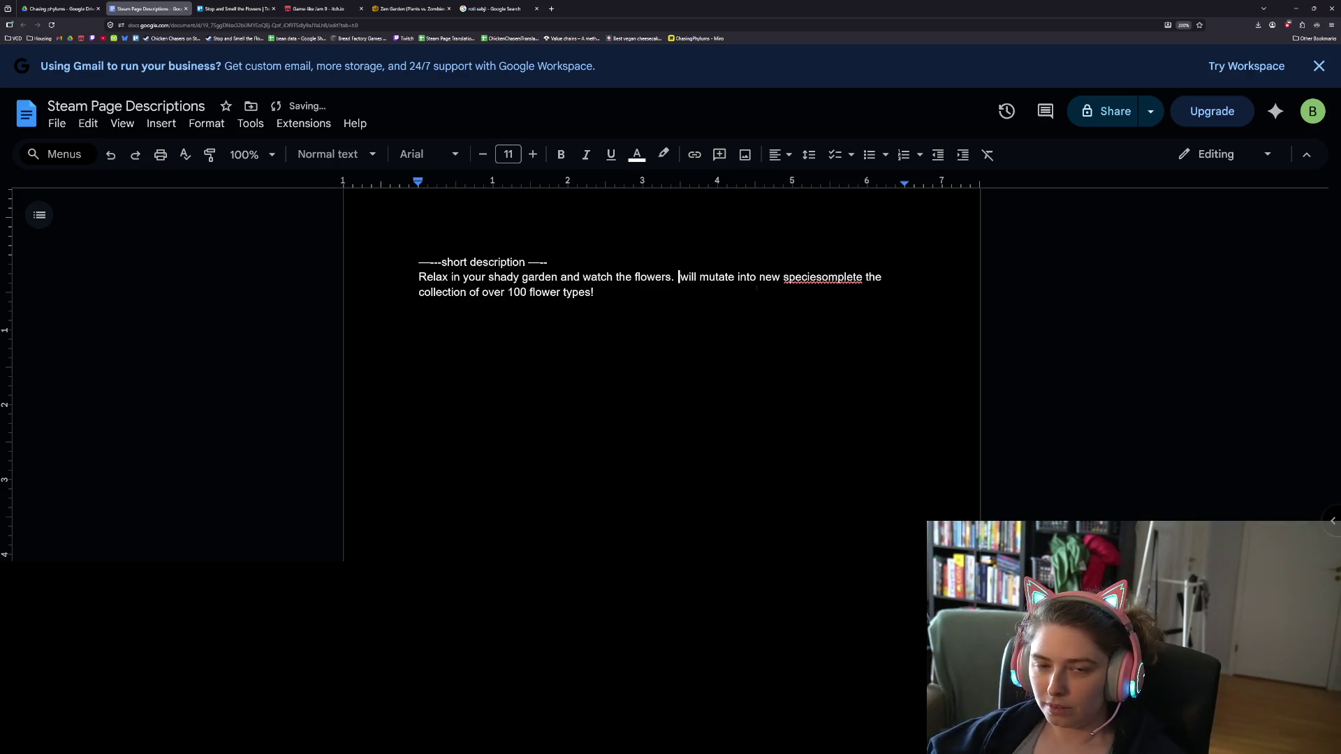
pyautogui.write('Seeds ha')
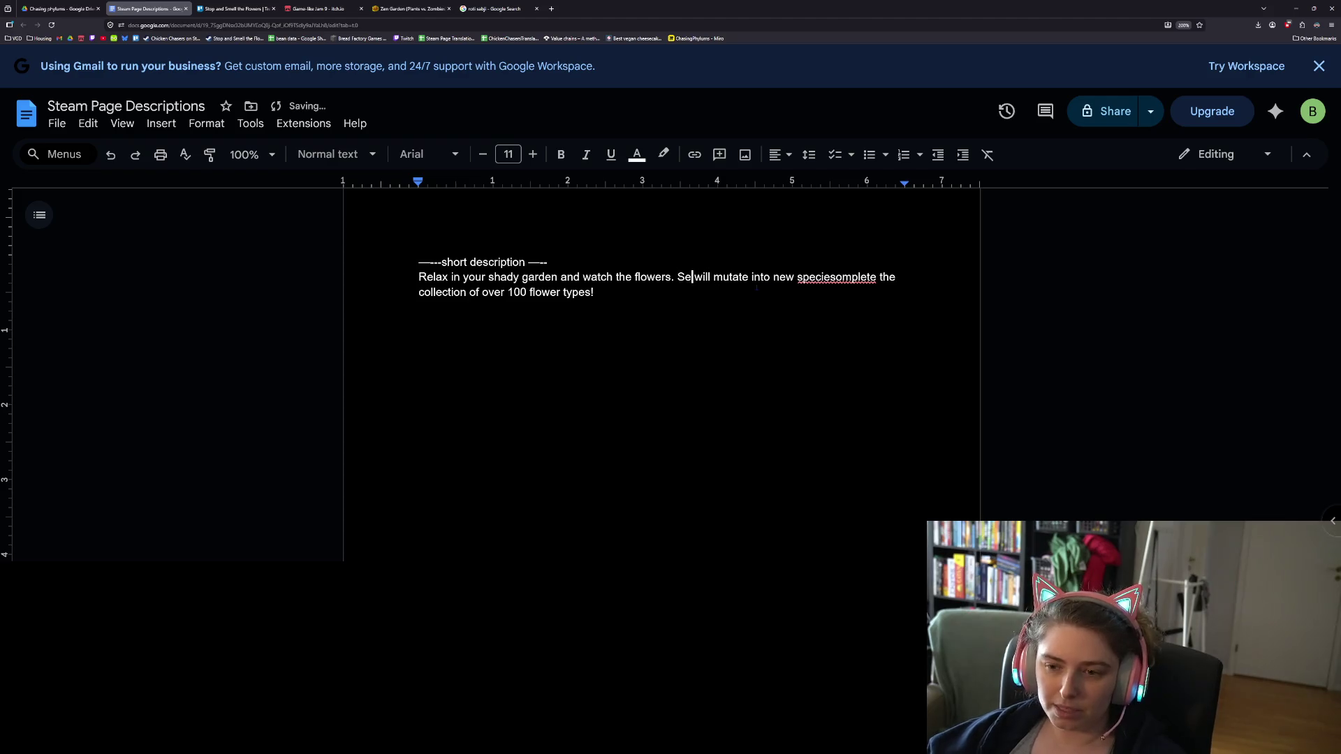
pyautogui.write('a chance')
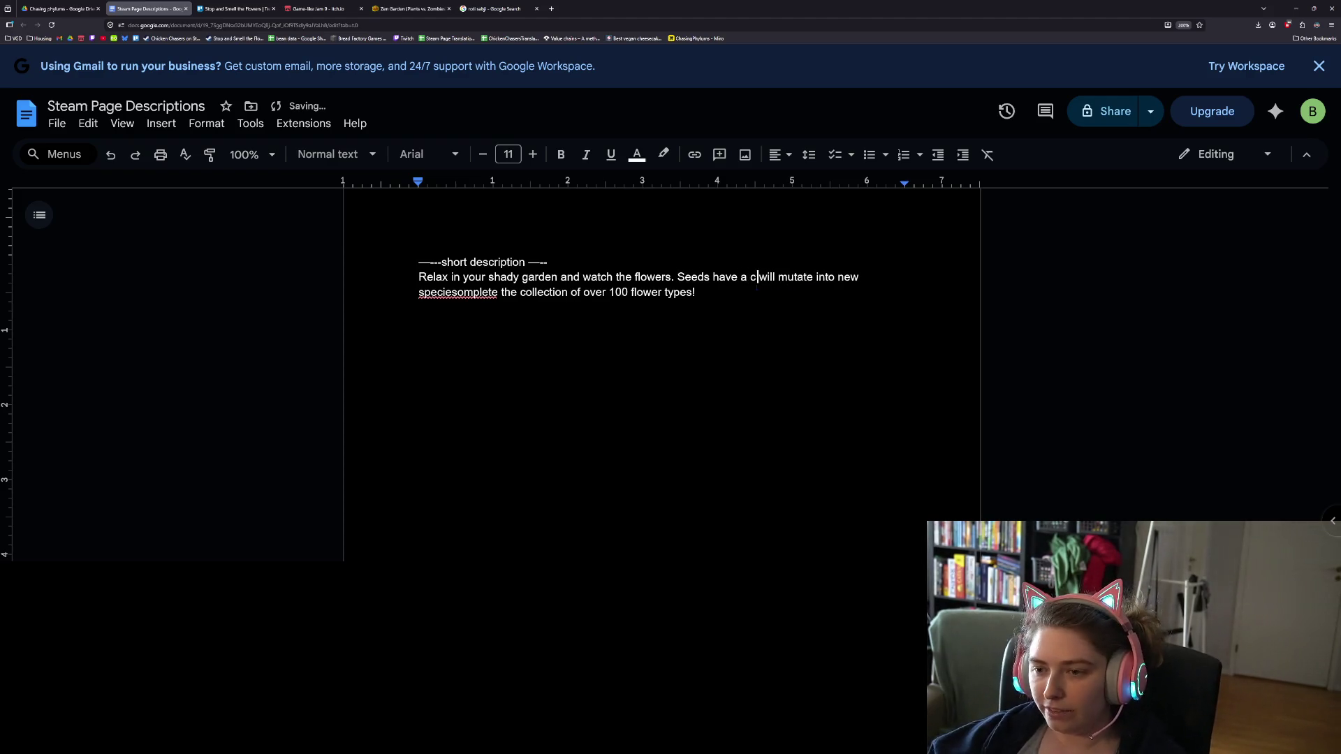
pyautogui.press('Delete')
pyautogui.press('Delete')
pyautogui.press('Delete')
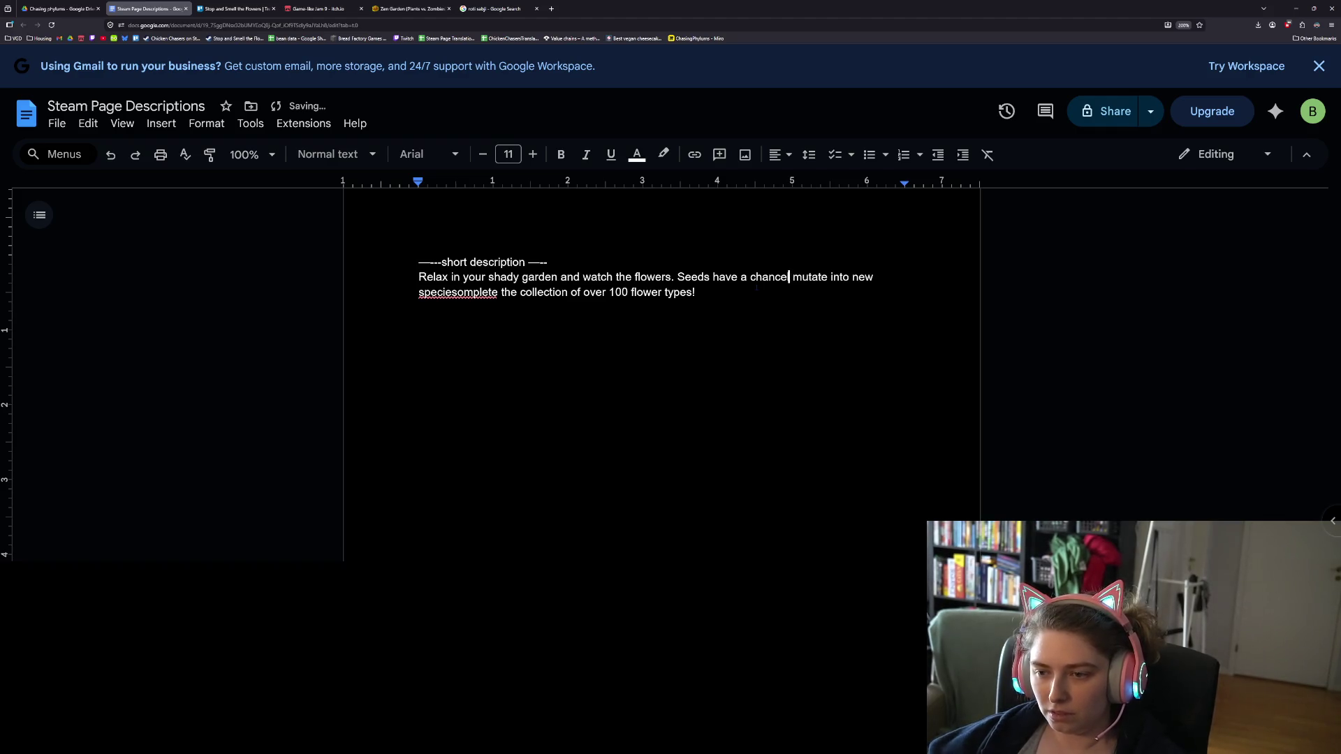
pyautogui.write('of')
pyautogui.press('Right')
pyautogui.press('Right')
pyautogui.press('Right')
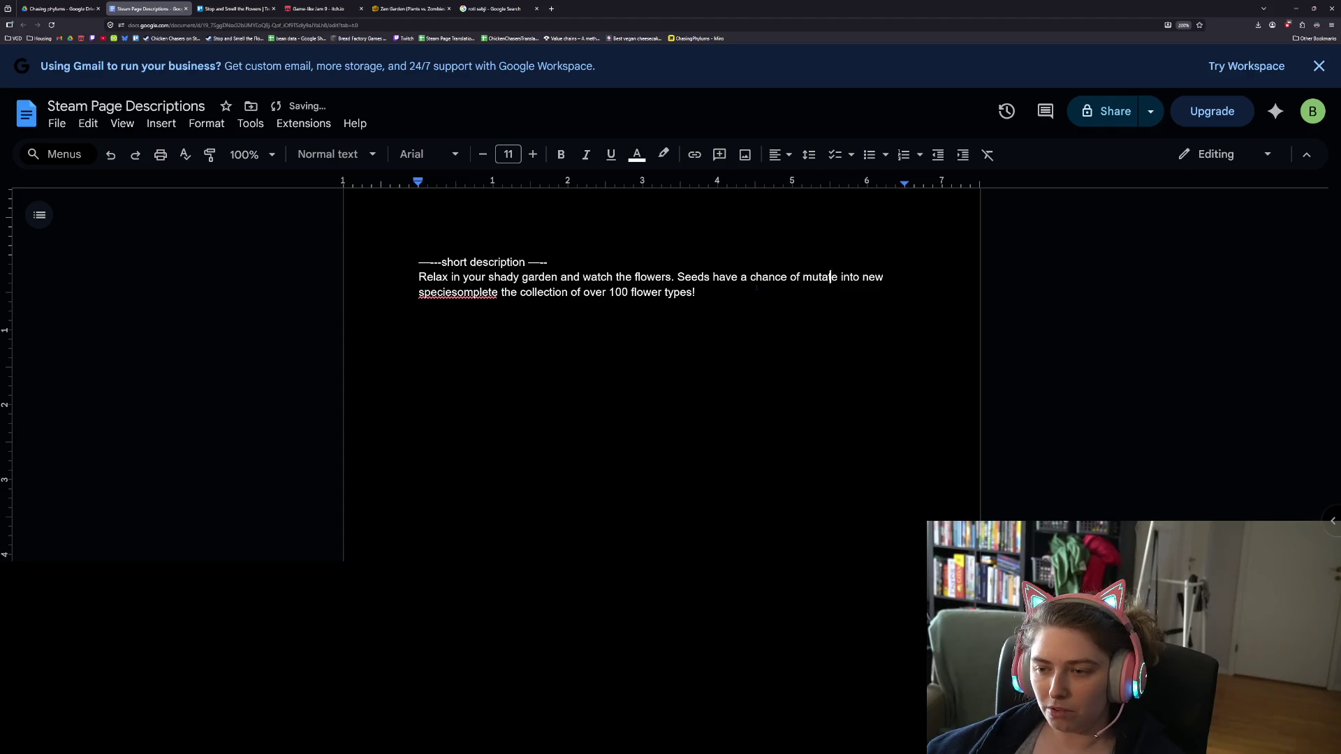
pyautogui.press('Delete')
pyautogui.write('ing')
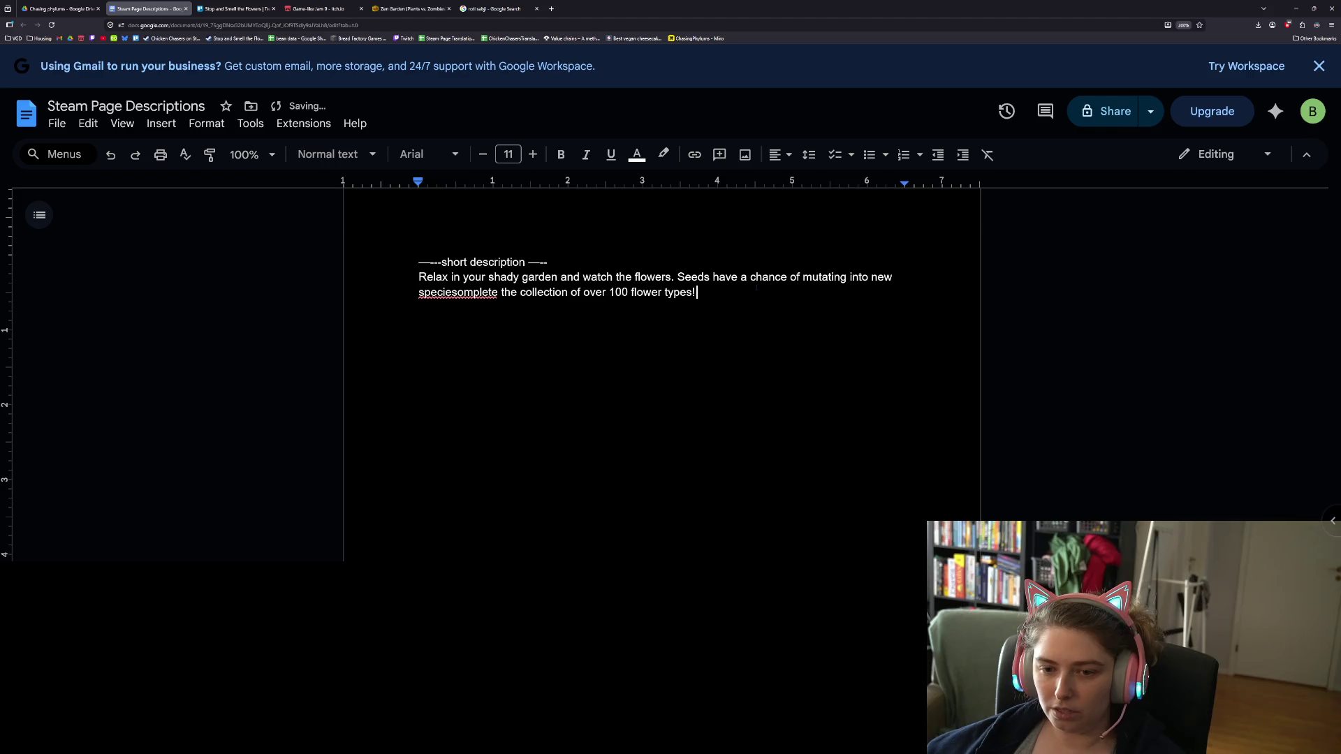
# - Add 'of flower.' after 'species' and change 'flowers.' to 'flowers grow'
pyautogui.click(459, 292)
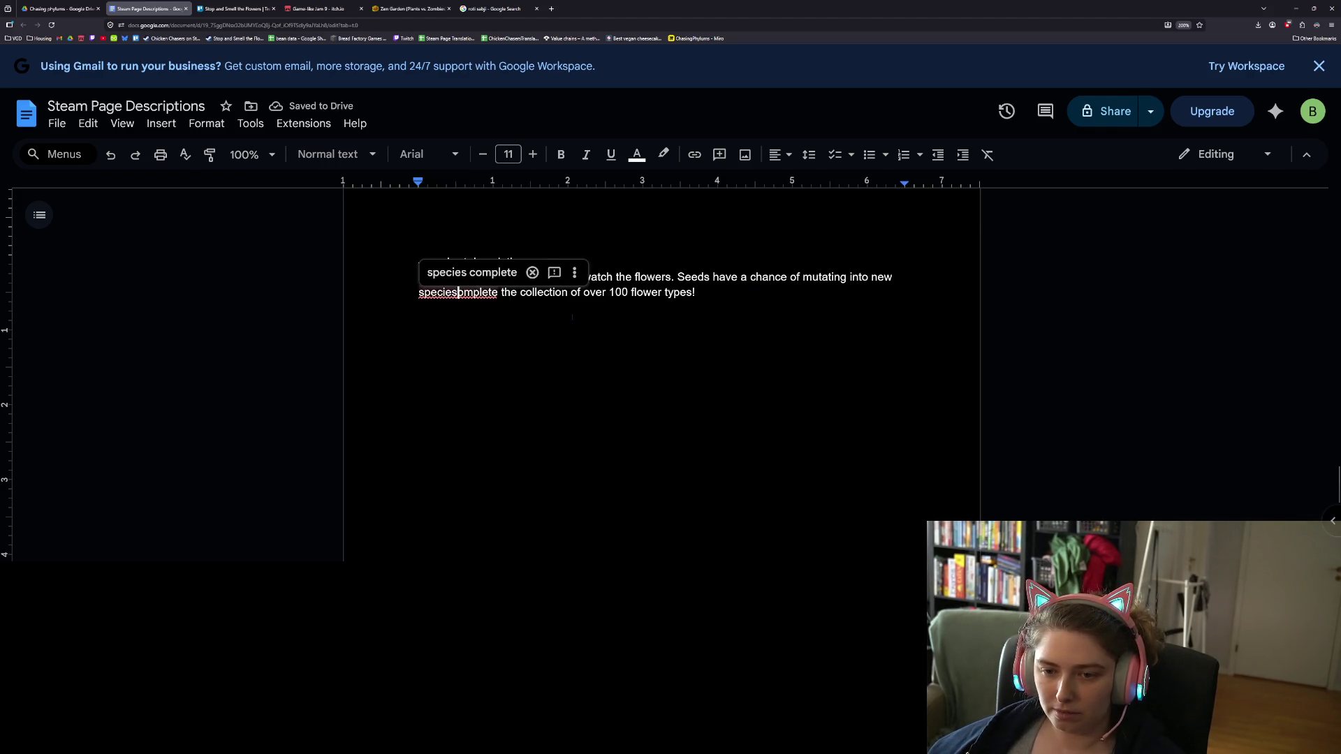
pyautogui.write('of flower')
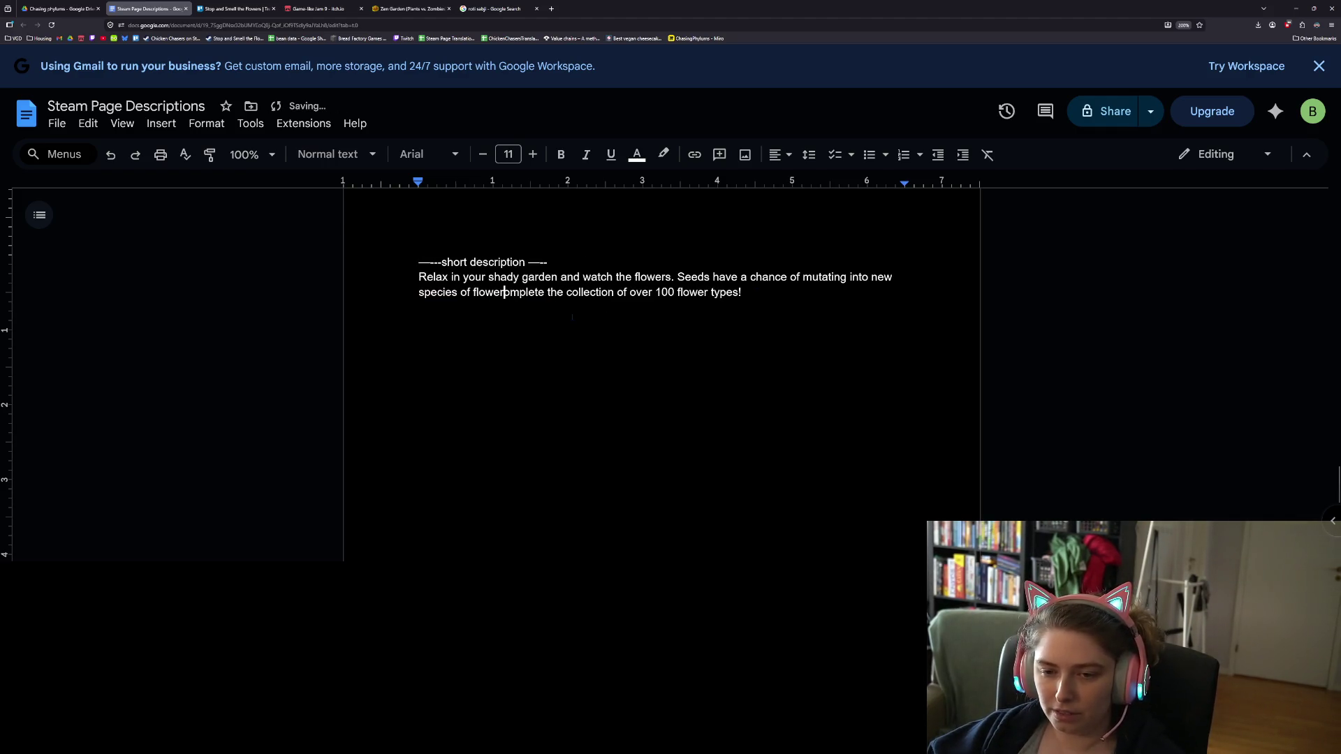
pyautogui.write('. Co')
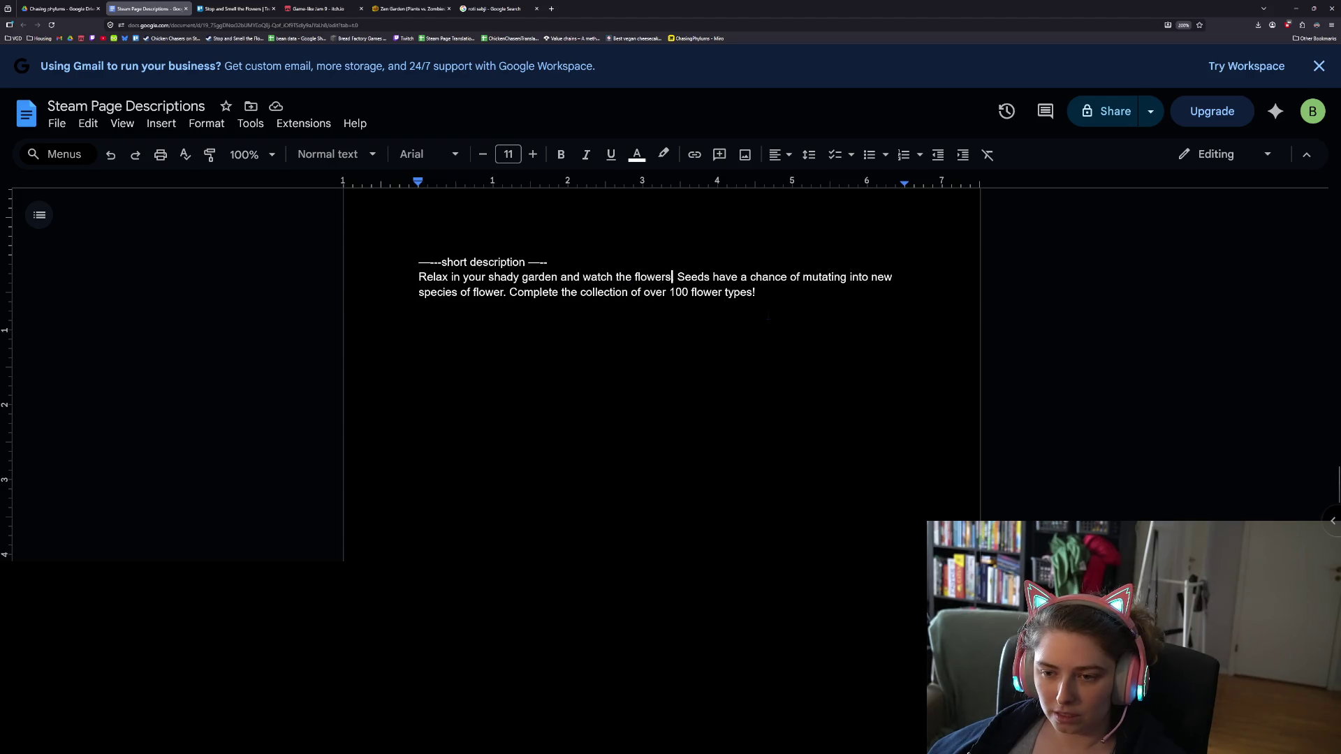
pyautogui.press('BackSpace')
pyautogui.write('grow.')
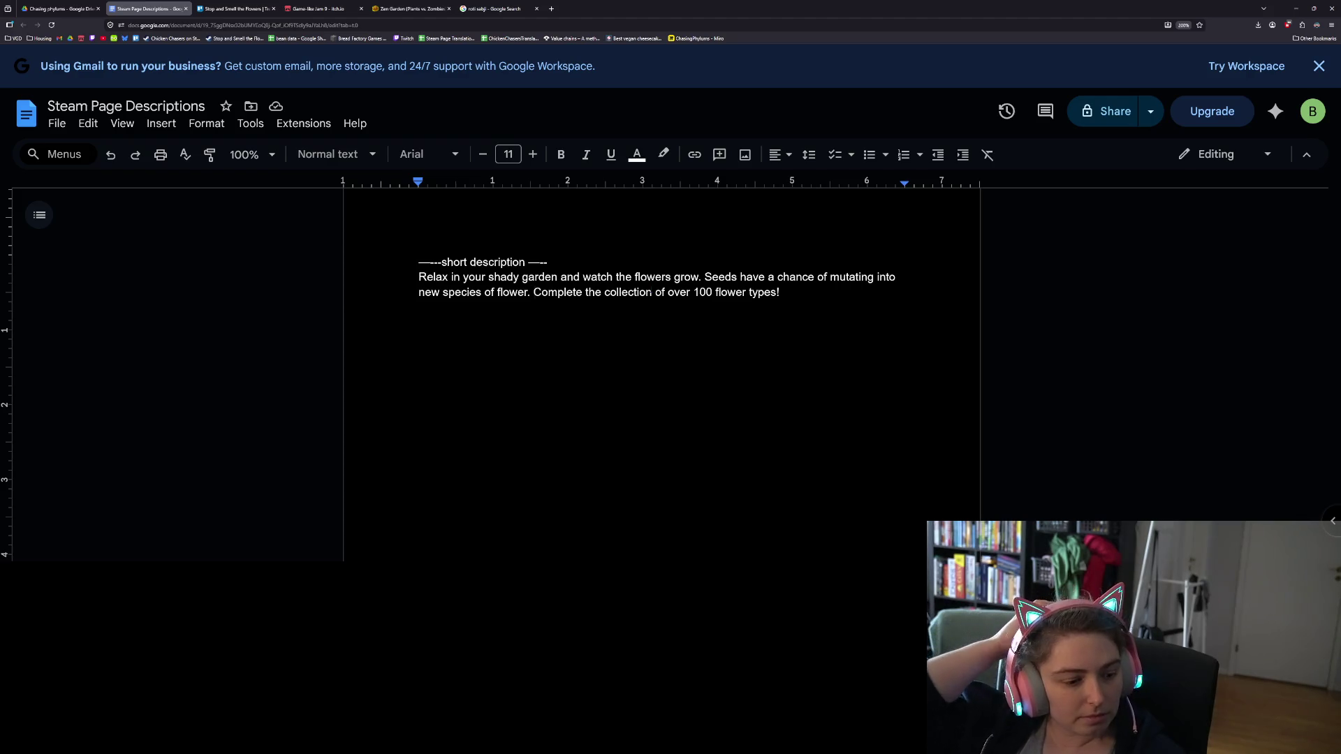
# - Start the last sentence with 'With patience, you can complete', dropping 'enough'
pyautogui.write('With enough patie')
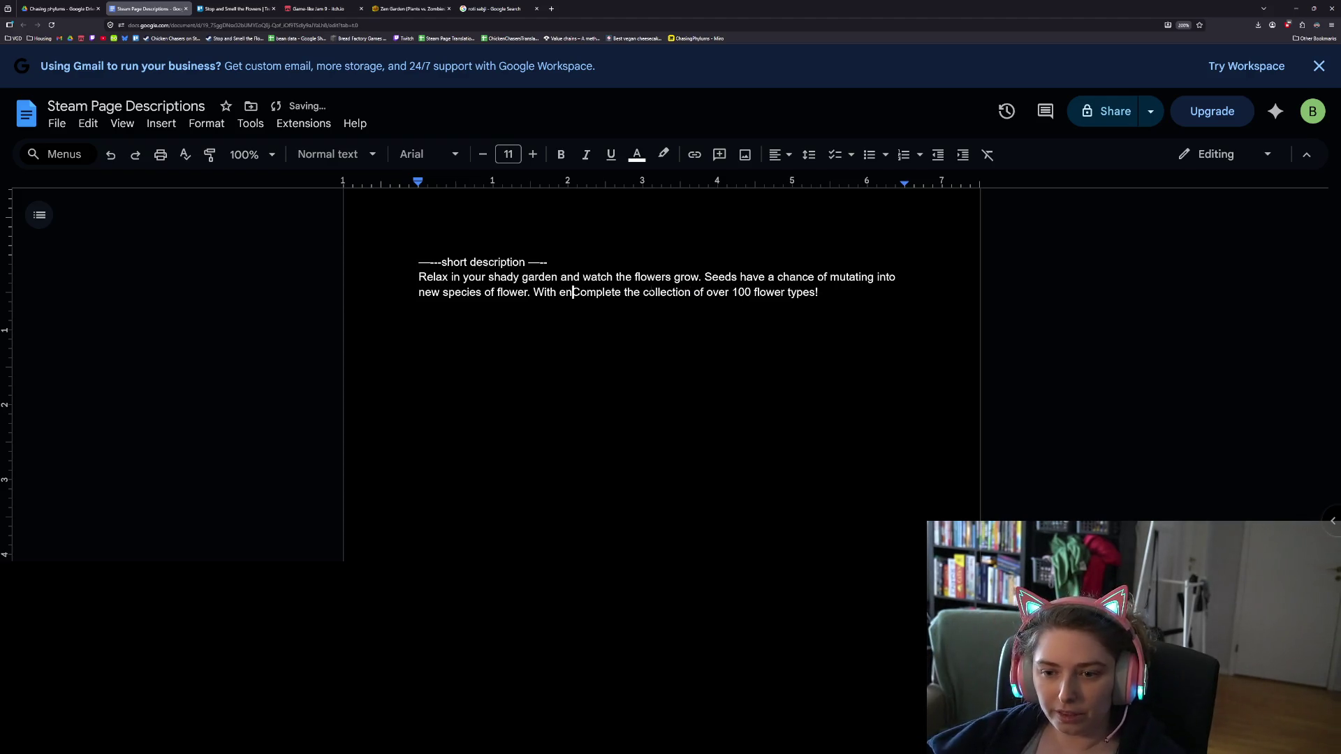
pyautogui.write('nce, you can')
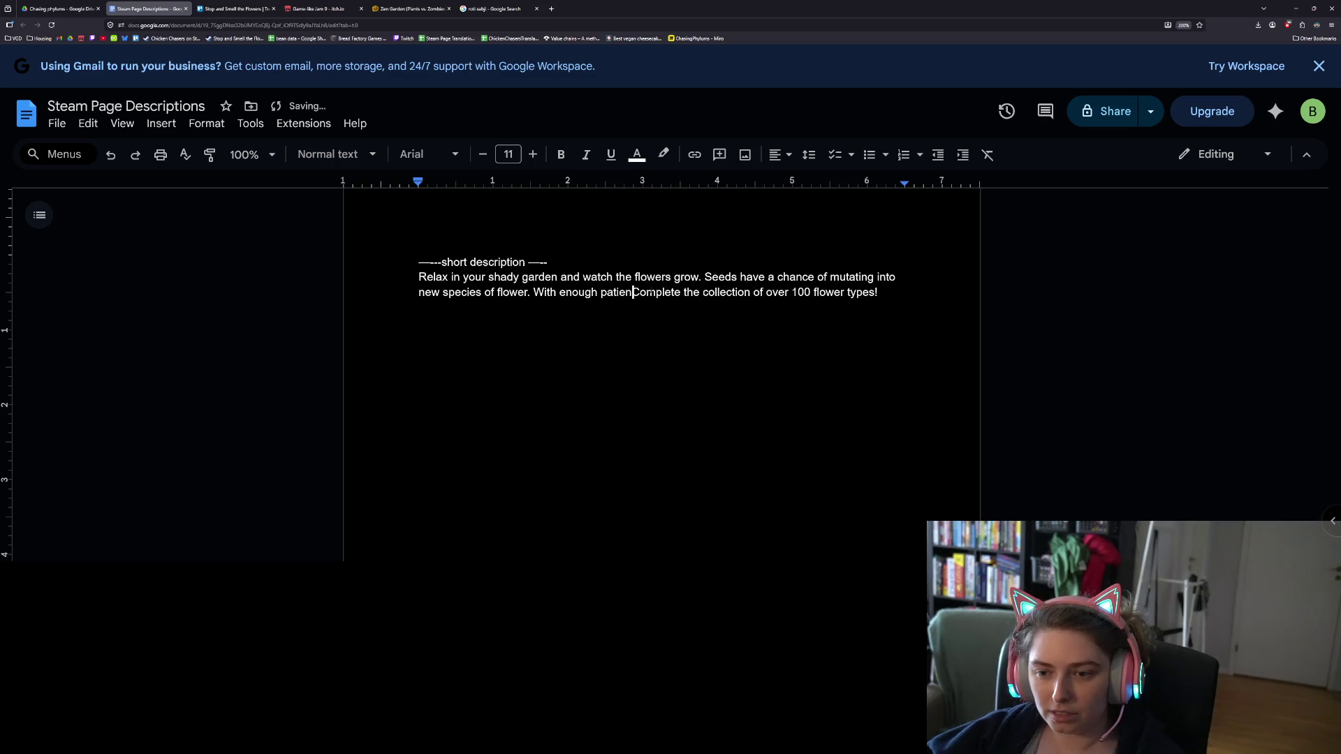
pyautogui.press('Delete')
pyautogui.write('ce, you can c')
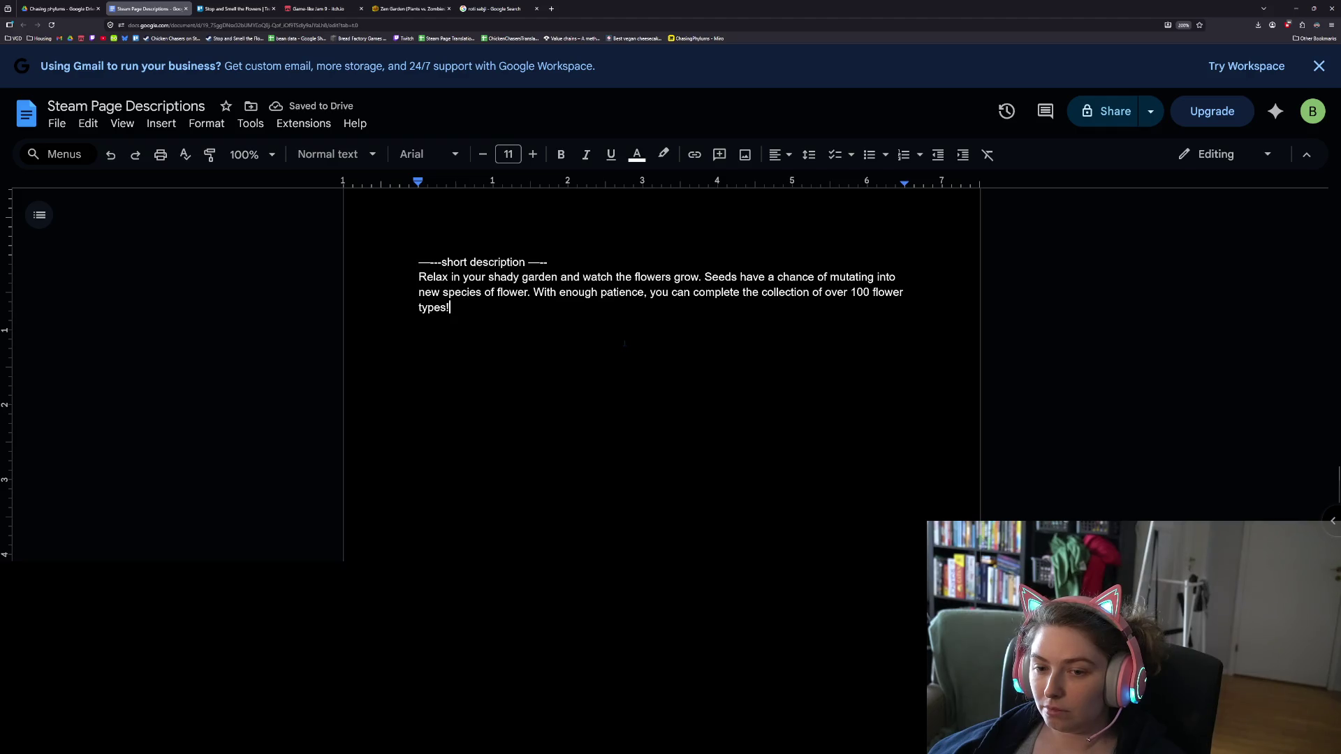
pyautogui.doubleClick(580, 293)
pyautogui.press('BackSpace')
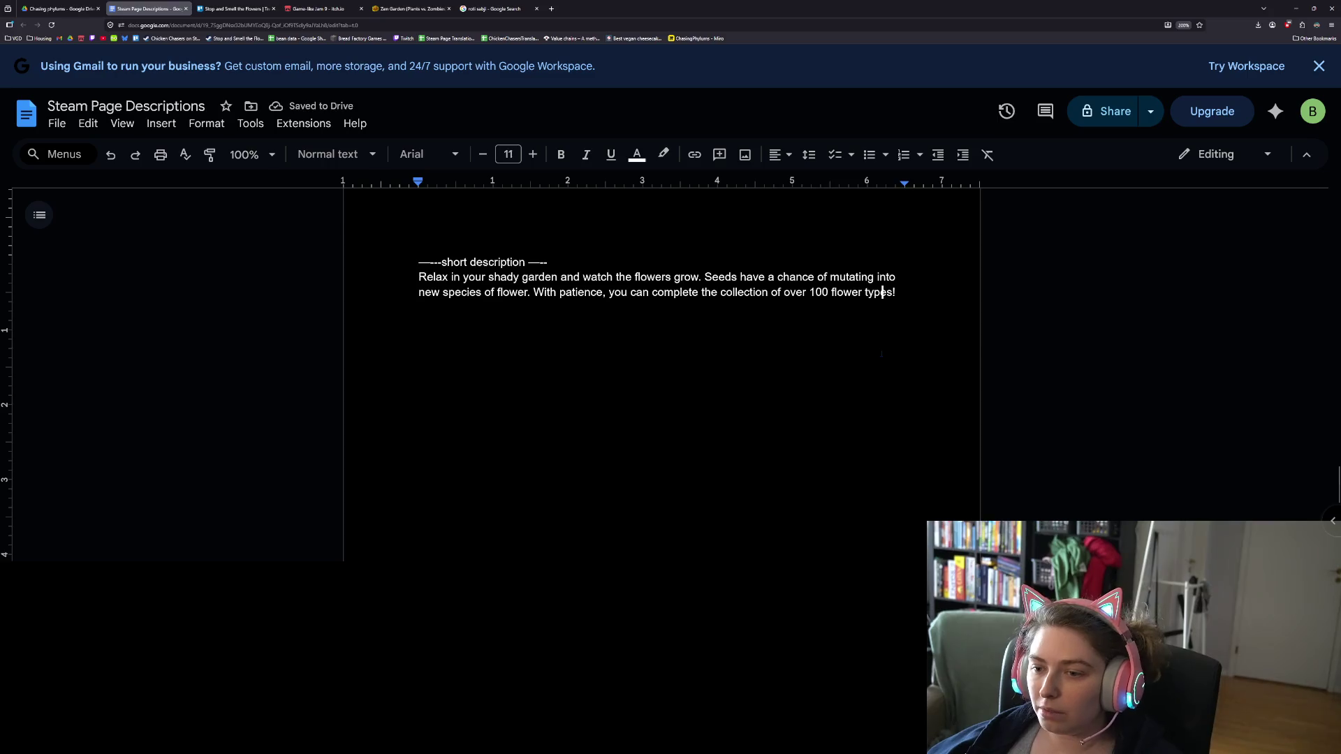
# - Insert 'a' before 'new species' and select the 'With patience' sentence
pyautogui.click(915, 293)
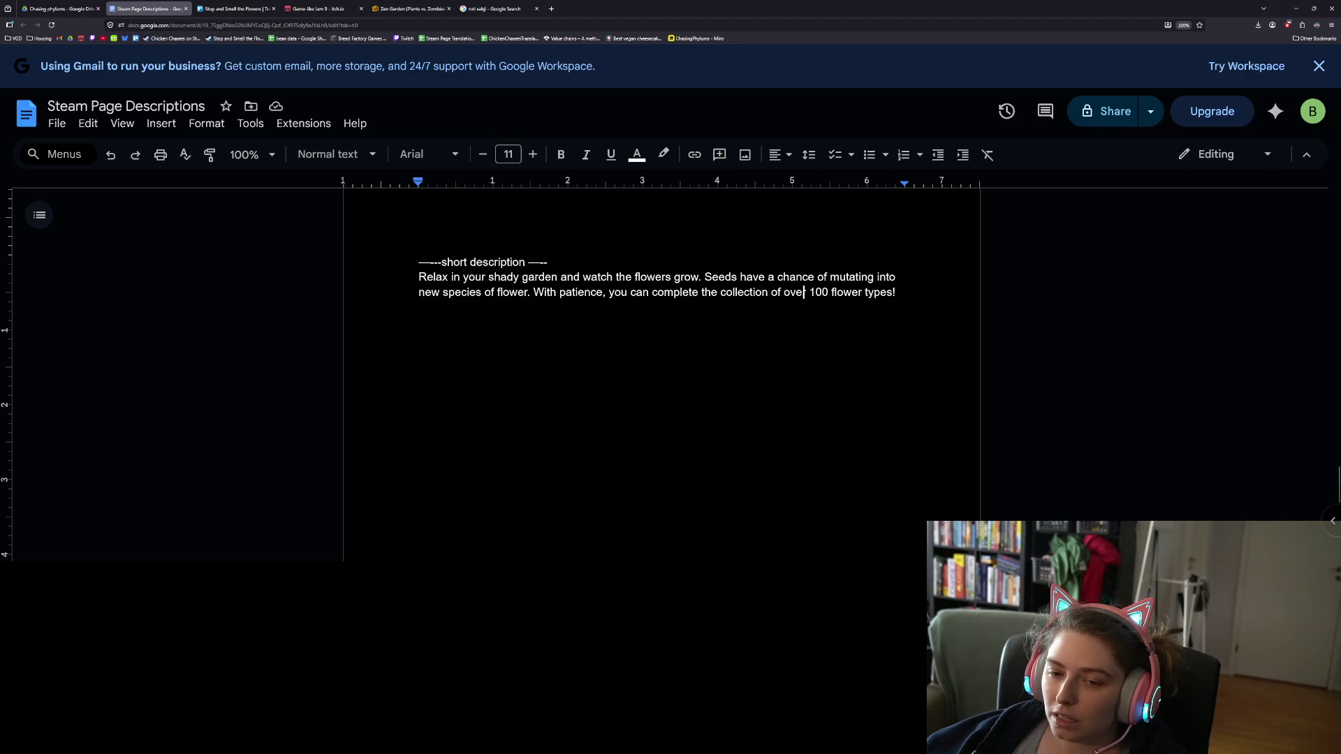
pyautogui.click(418, 292)
pyautogui.write('a')
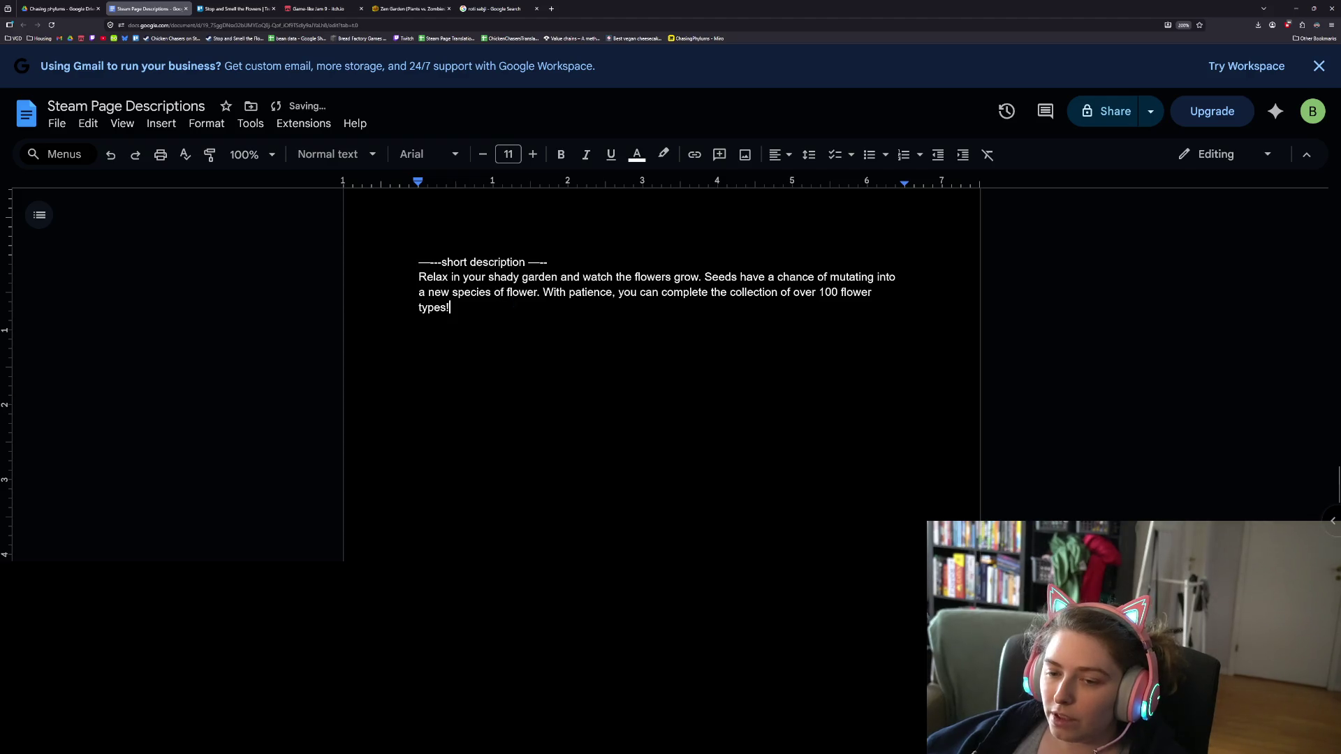
pyautogui.moveTo(543, 292)
pyautogui.mouseDown()
pyautogui.moveTo(602, 292)
pyautogui.moveTo(451, 308)
pyautogui.mouseUp()
# - Replace 'With patience,' with 'Follow the chart and' at the start of the last sentence
pyautogui.click(450, 307)
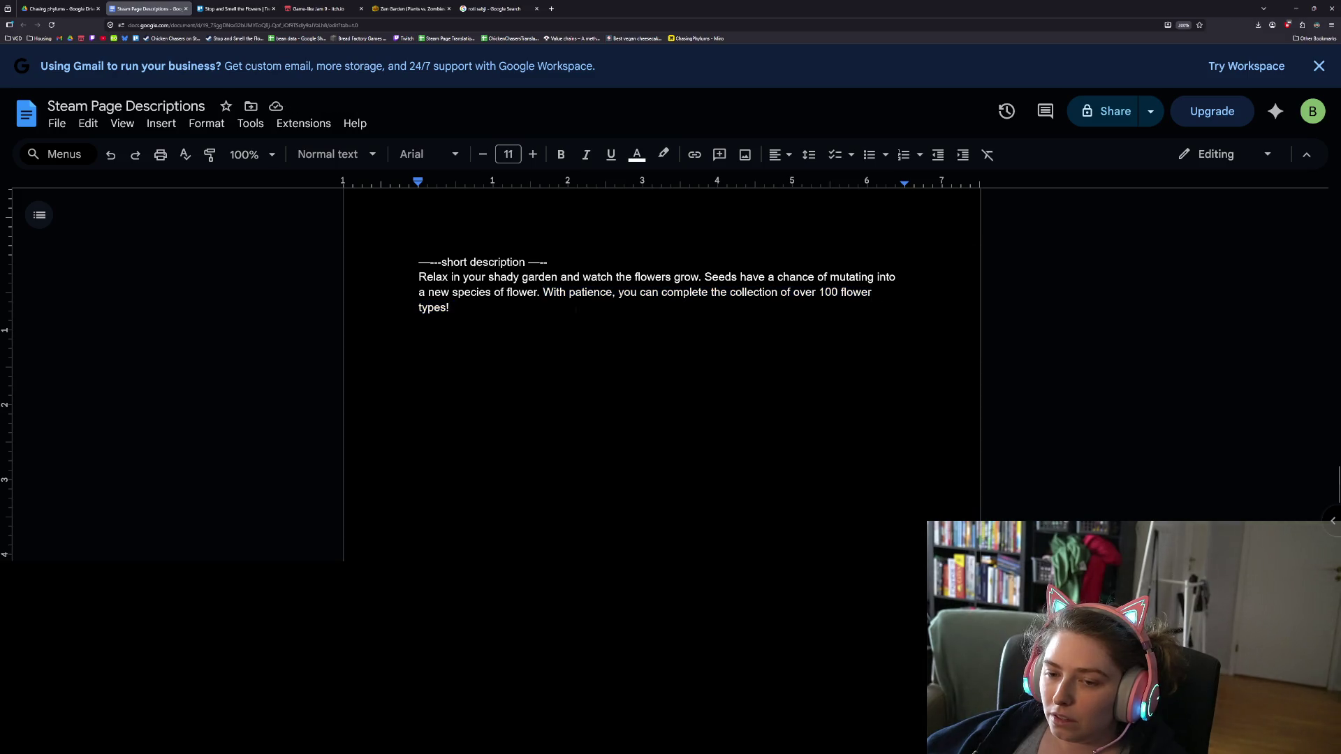
pyautogui.write('Follow the ')
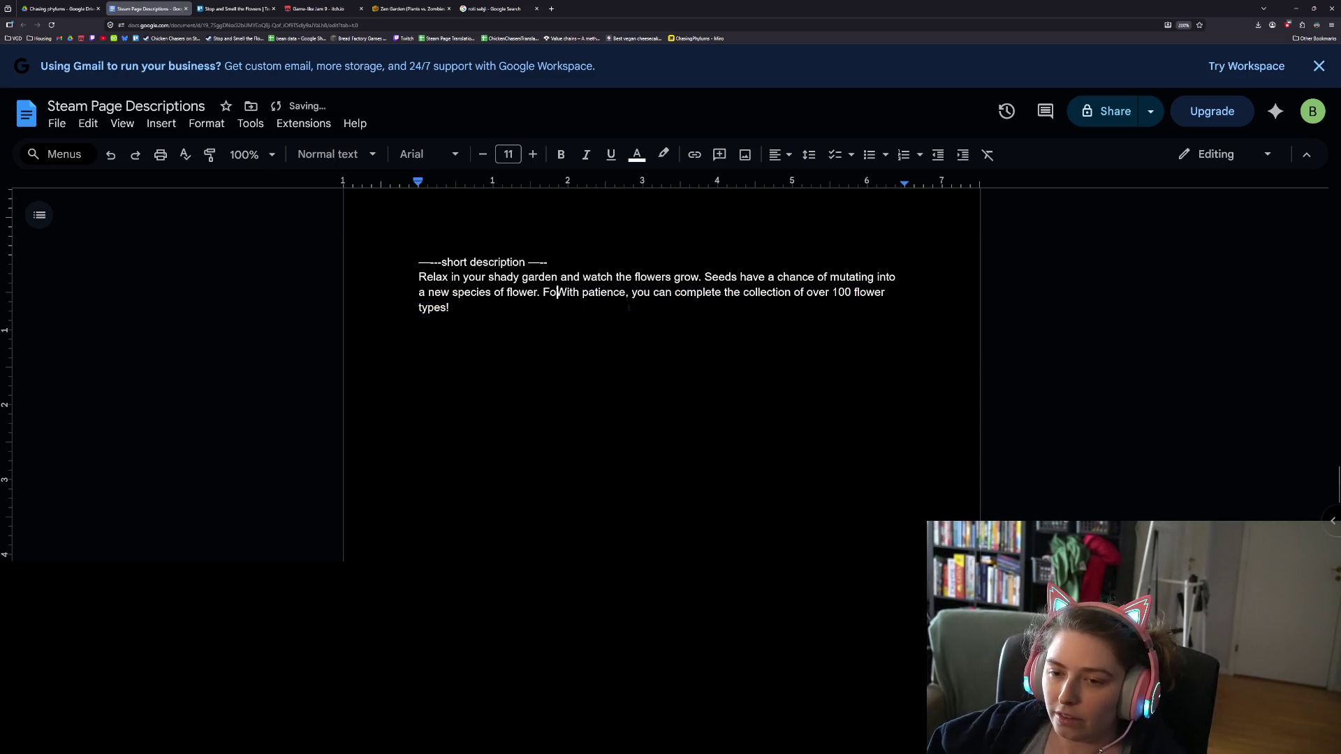
pyautogui.write('chart')
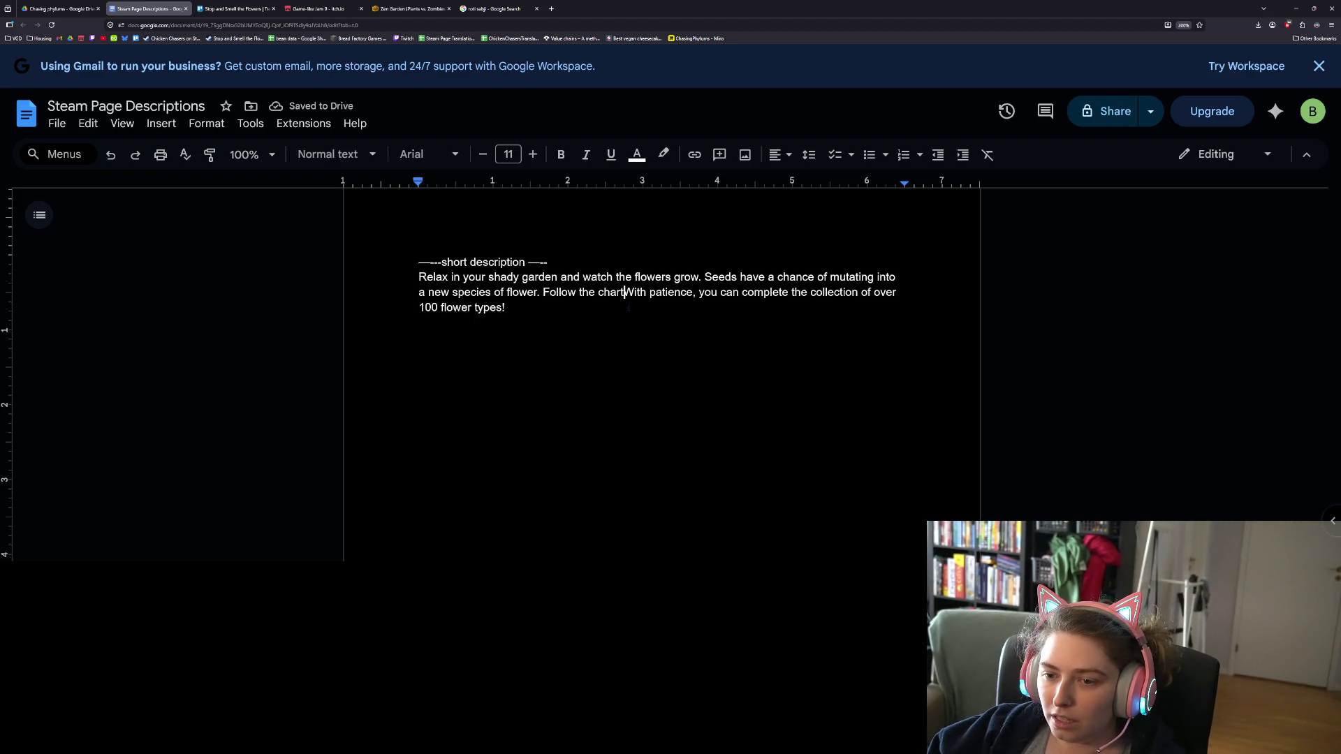
pyautogui.write(' and')
pyautogui.press('Delete')
pyautogui.press('Delete')
pyautogui.press('Delete')
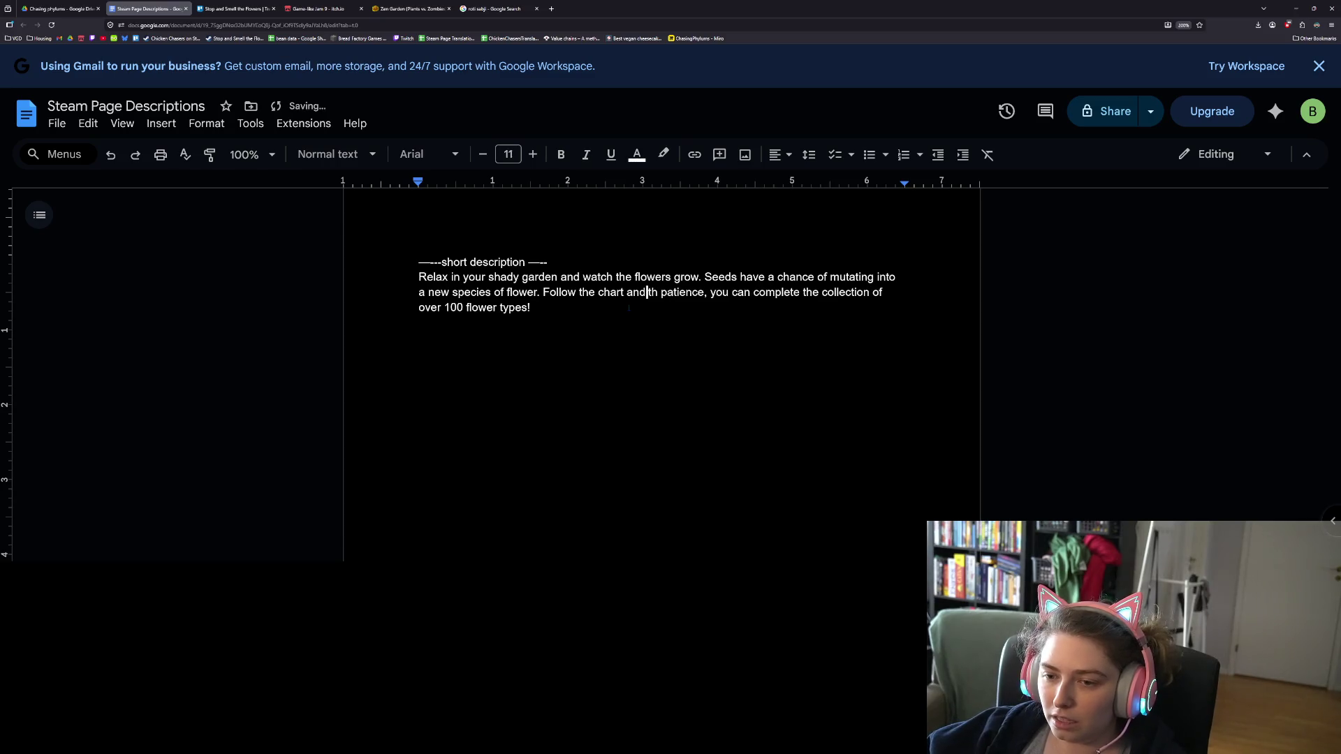
pyautogui.press('Delete')
pyautogui.press('Delete')
pyautogui.press('Delete')
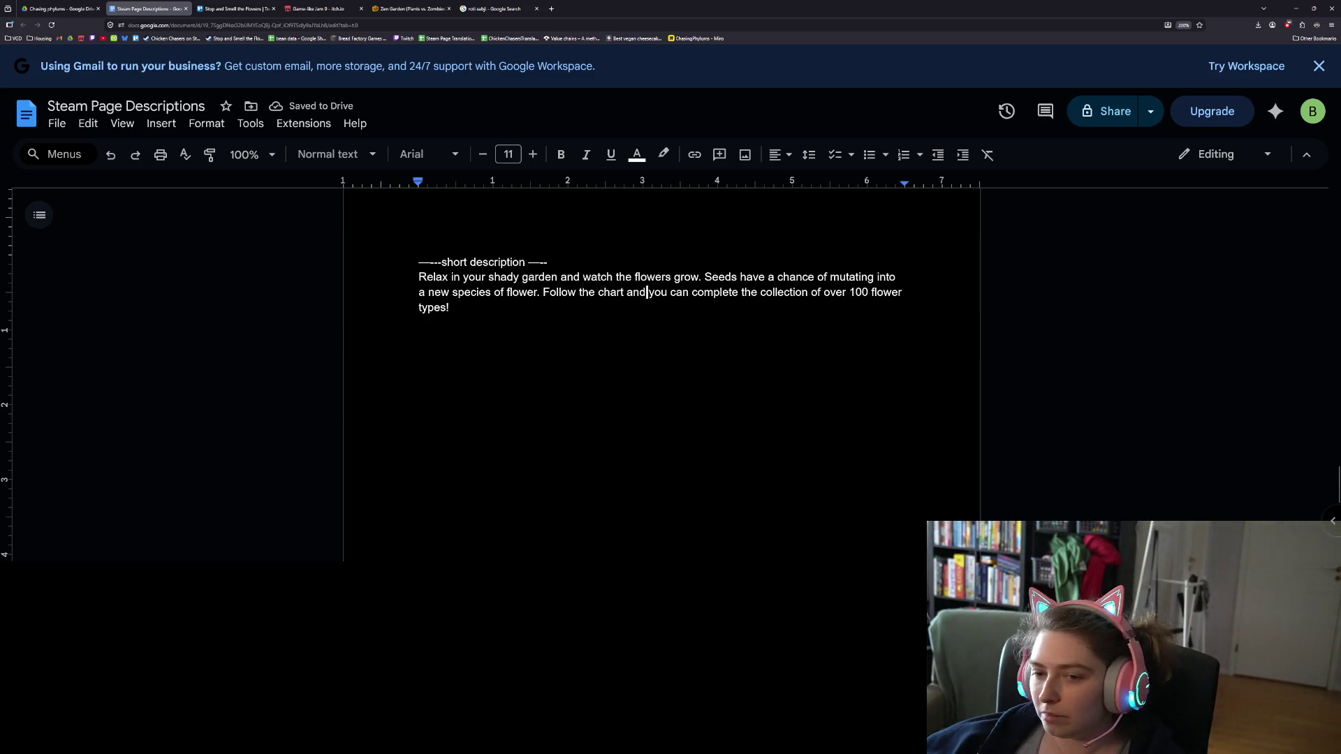
pyautogui.doubleClick(559, 292)
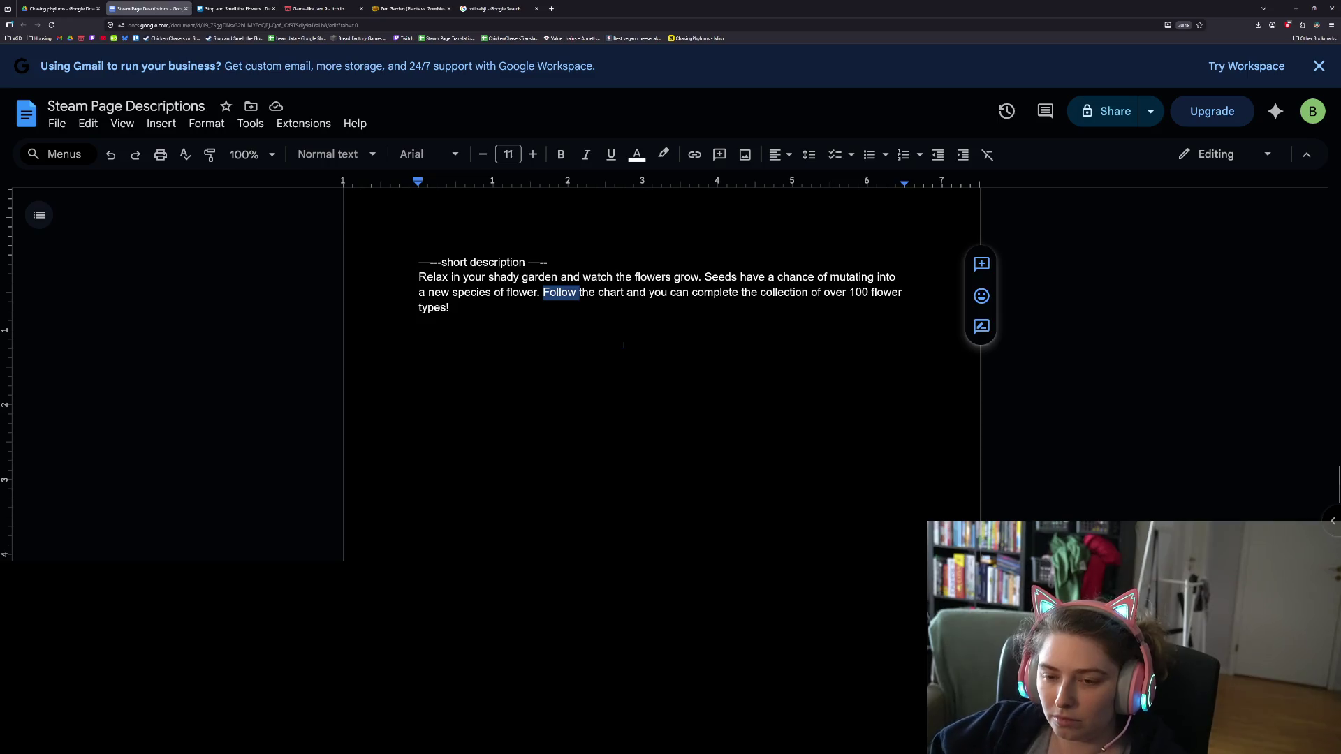
pyautogui.write('Trace')
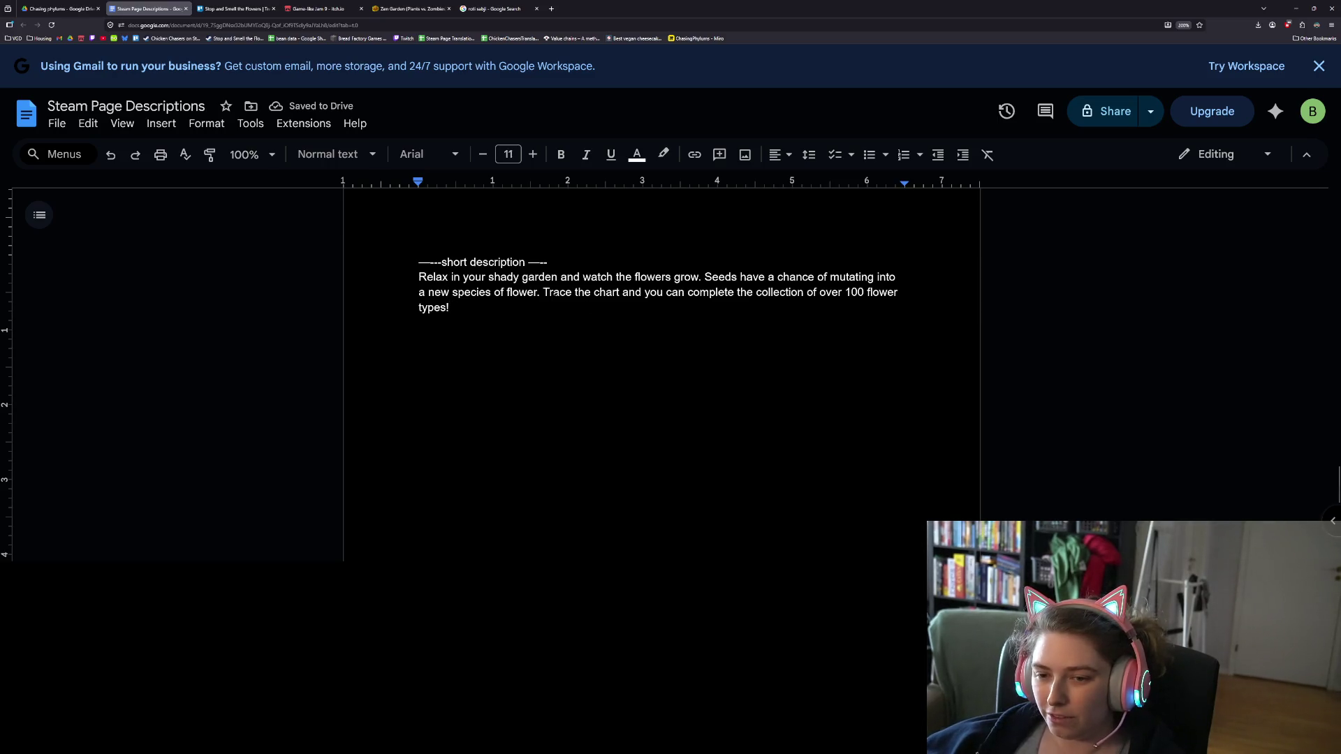
pyautogui.doubleClick(558, 292)
pyautogui.write('Follow')
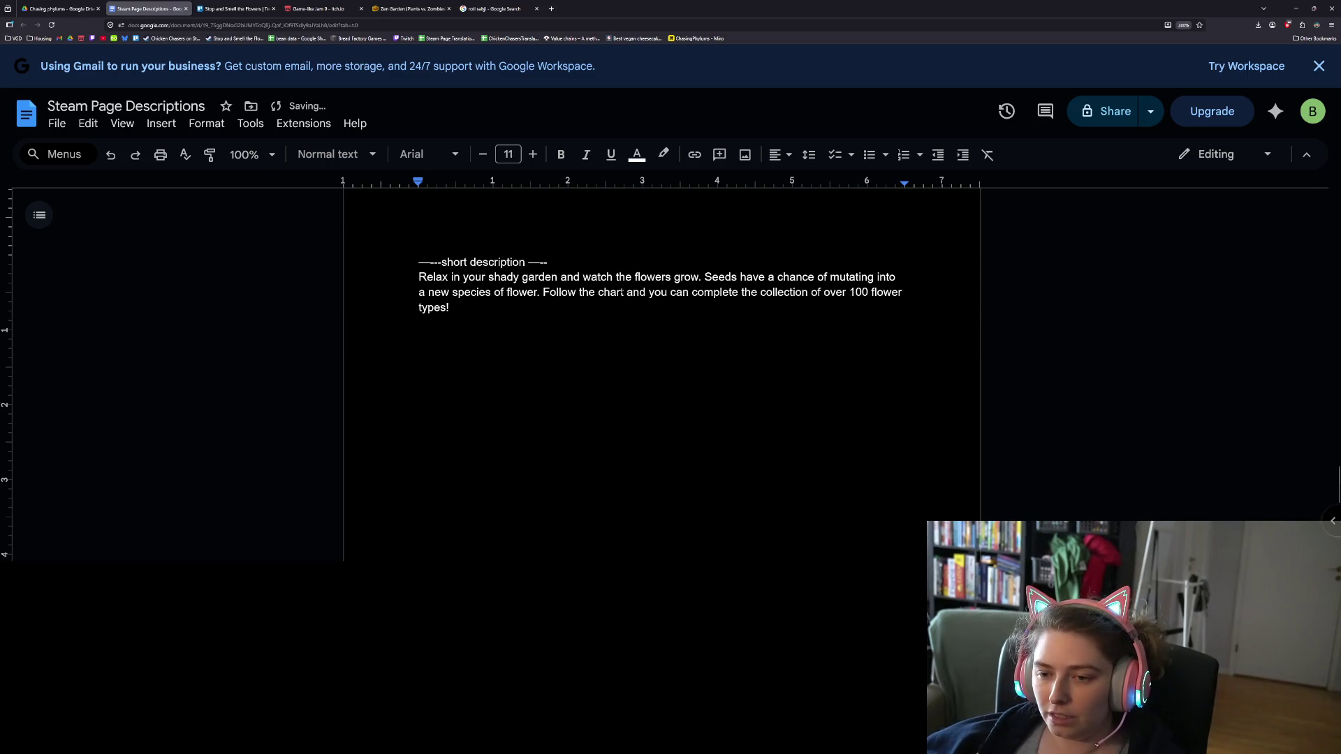
# - Change 'and you can' to 'to' so it reads 'Follow the chart to complete…'
pyautogui.doubleClick(638, 292)
pyautogui.click(672, 292)
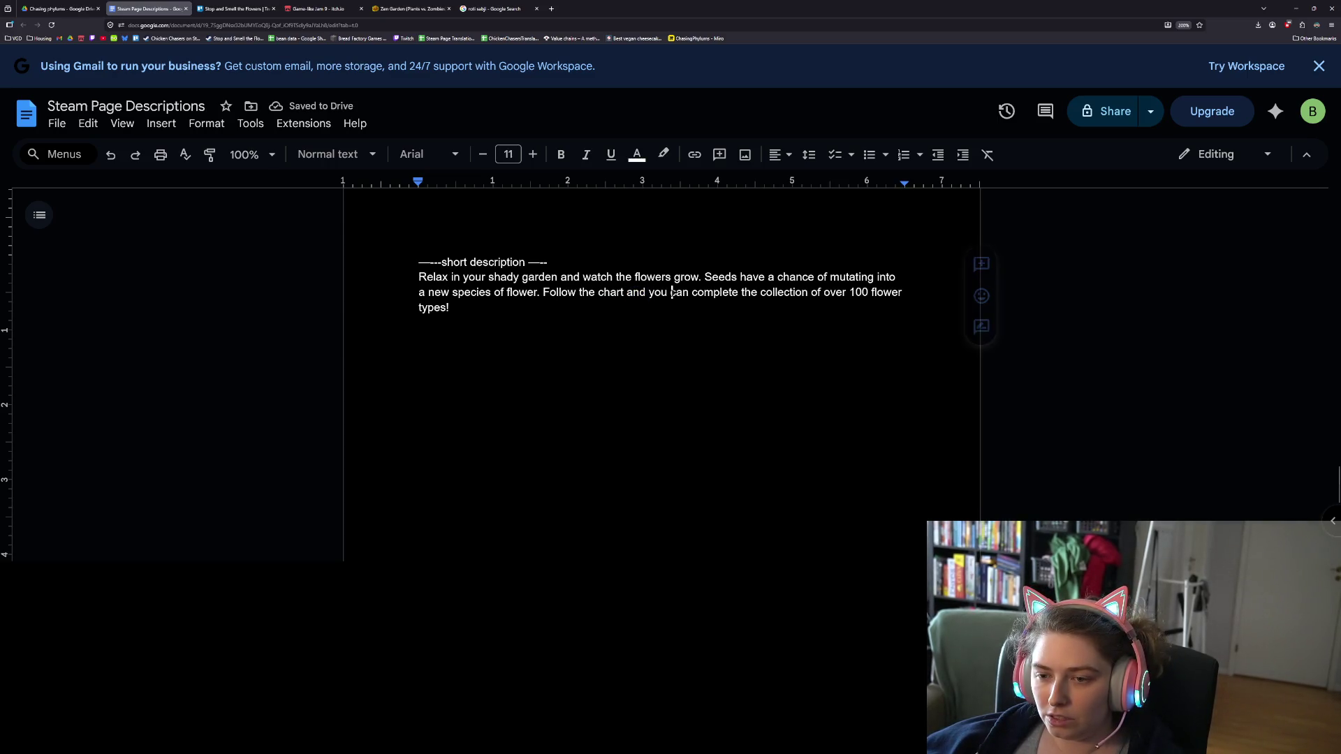
pyautogui.moveTo(691, 292); pyautogui.dragTo(627, 292)
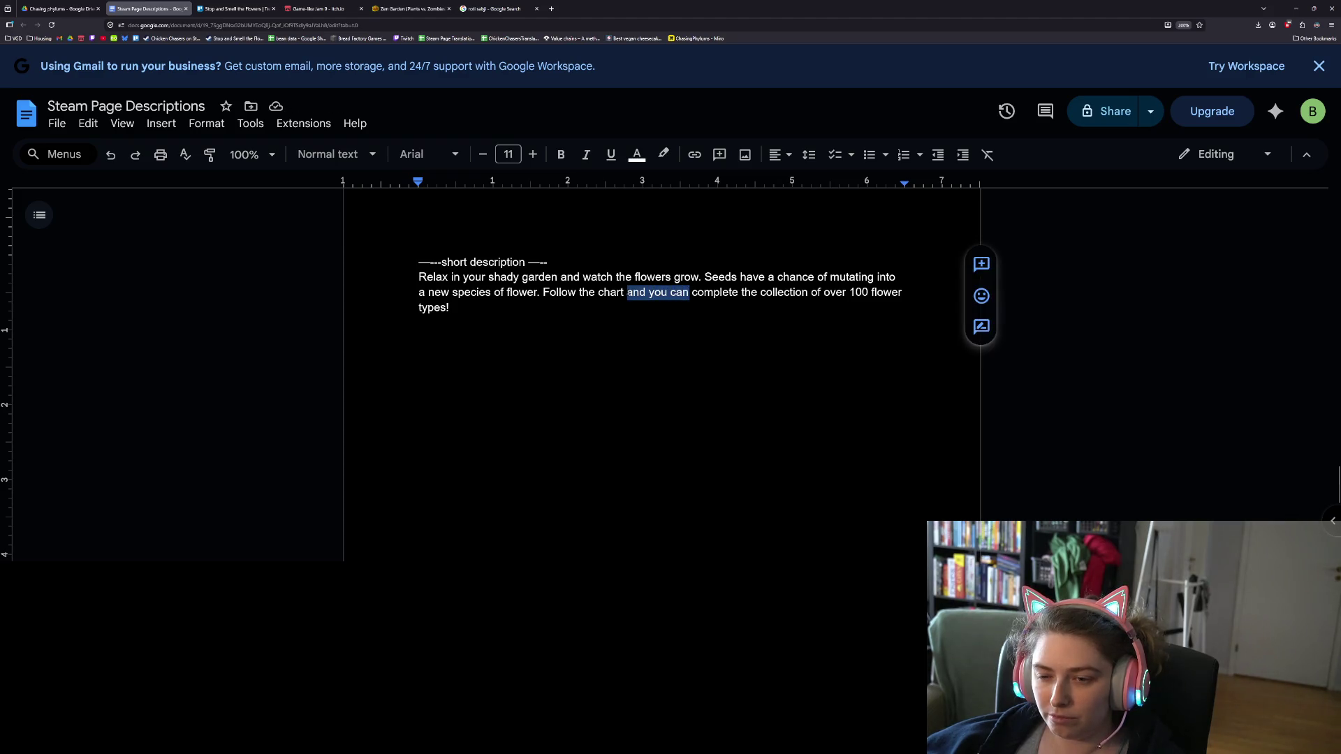
pyautogui.write('to')
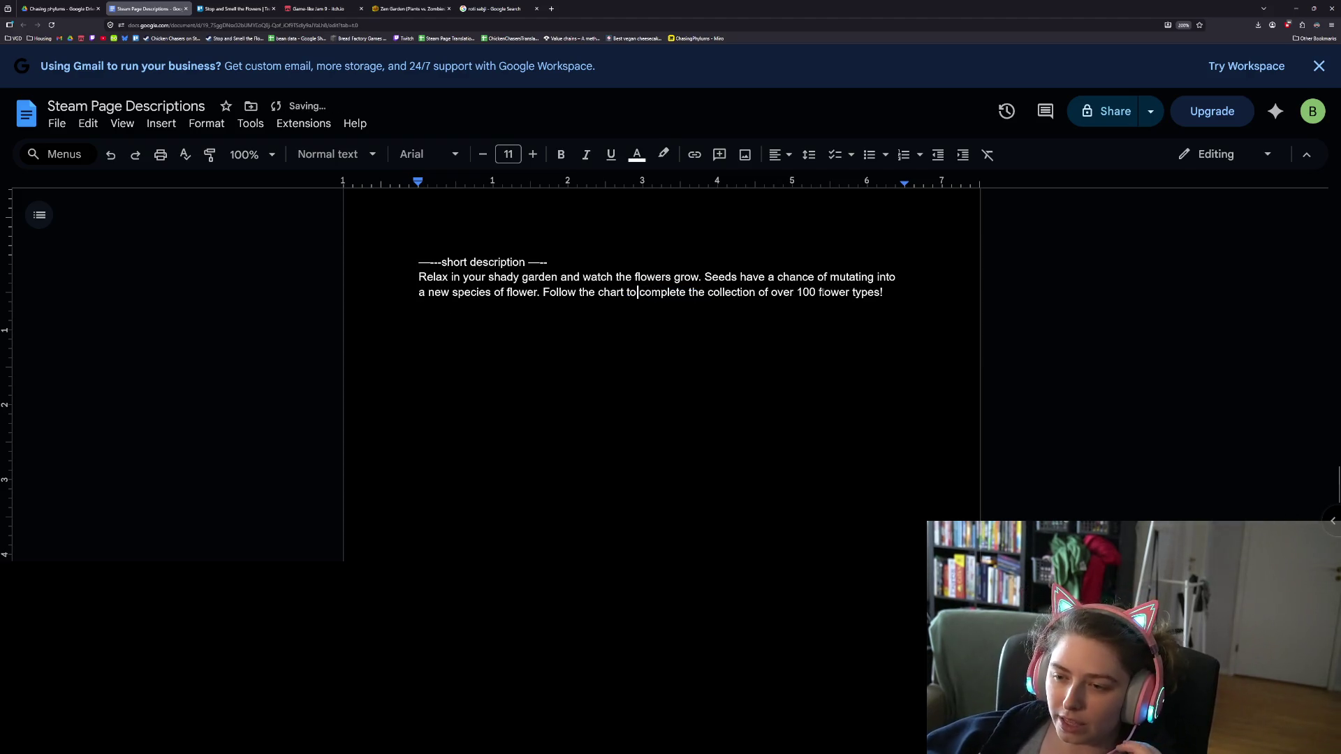
pyautogui.click(896, 299)
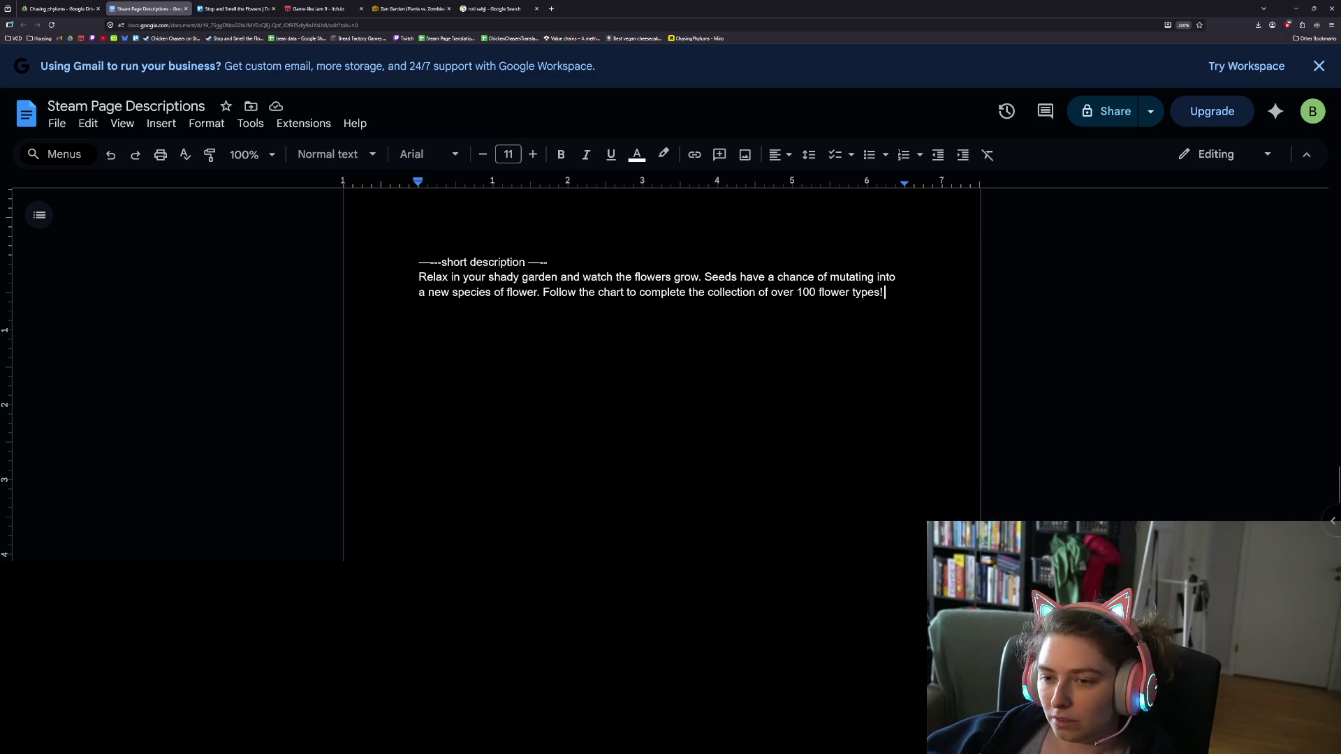
# - Join 'flower' and 'follow the chart' with a dash, lowercasing 'follow'
pyautogui.click(713, 276)
pyautogui.moveTo(544, 292)
pyautogui.mouseDown()
pyautogui.moveTo(805, 292)
pyautogui.moveTo(708, 292)
pyautogui.moveTo(704, 276)
pyautogui.mouseUp()
pyautogui.press('Left')
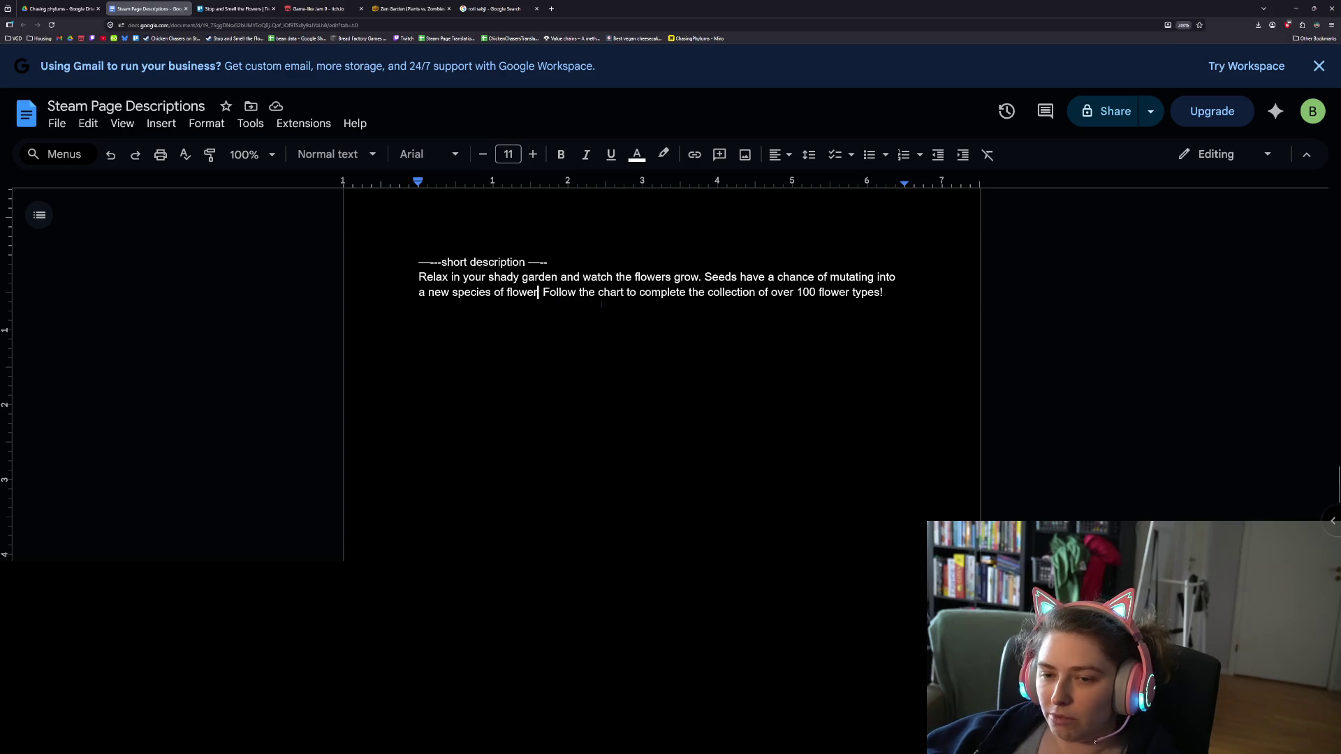
pyautogui.write('.')
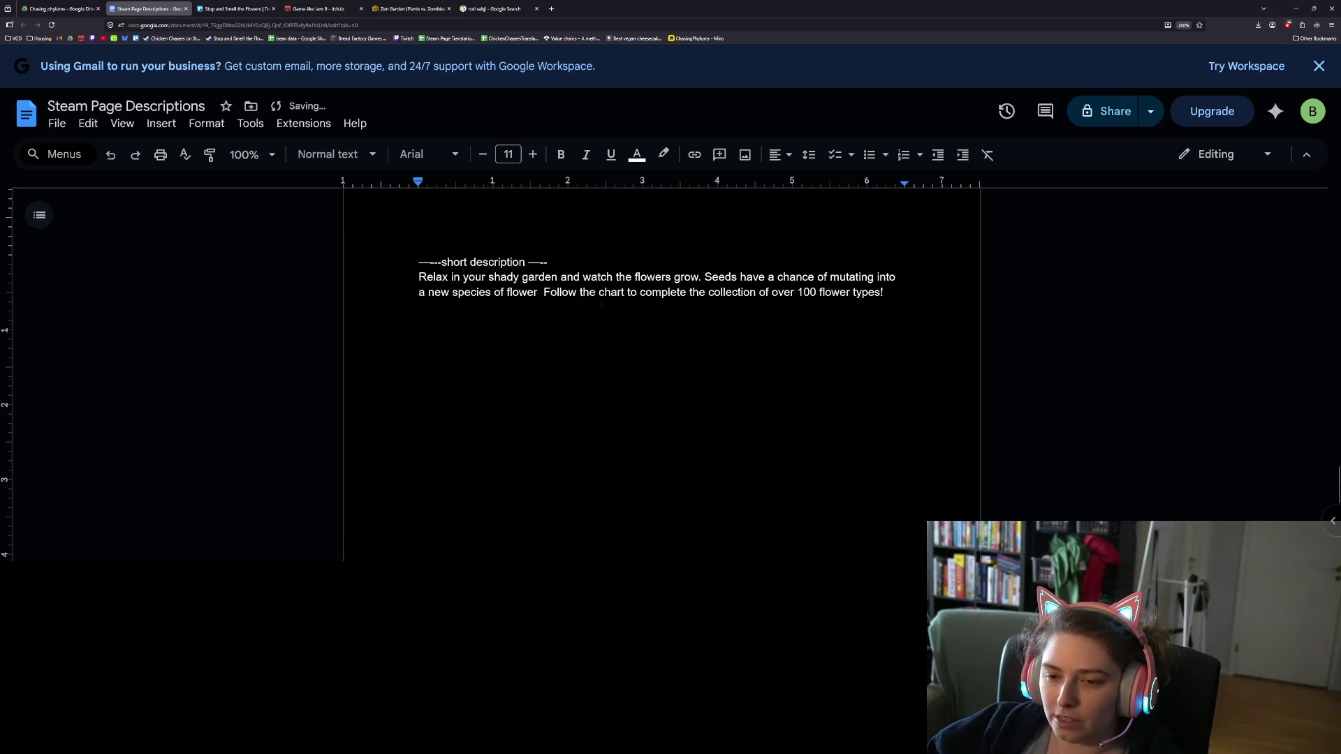
pyautogui.write('--')
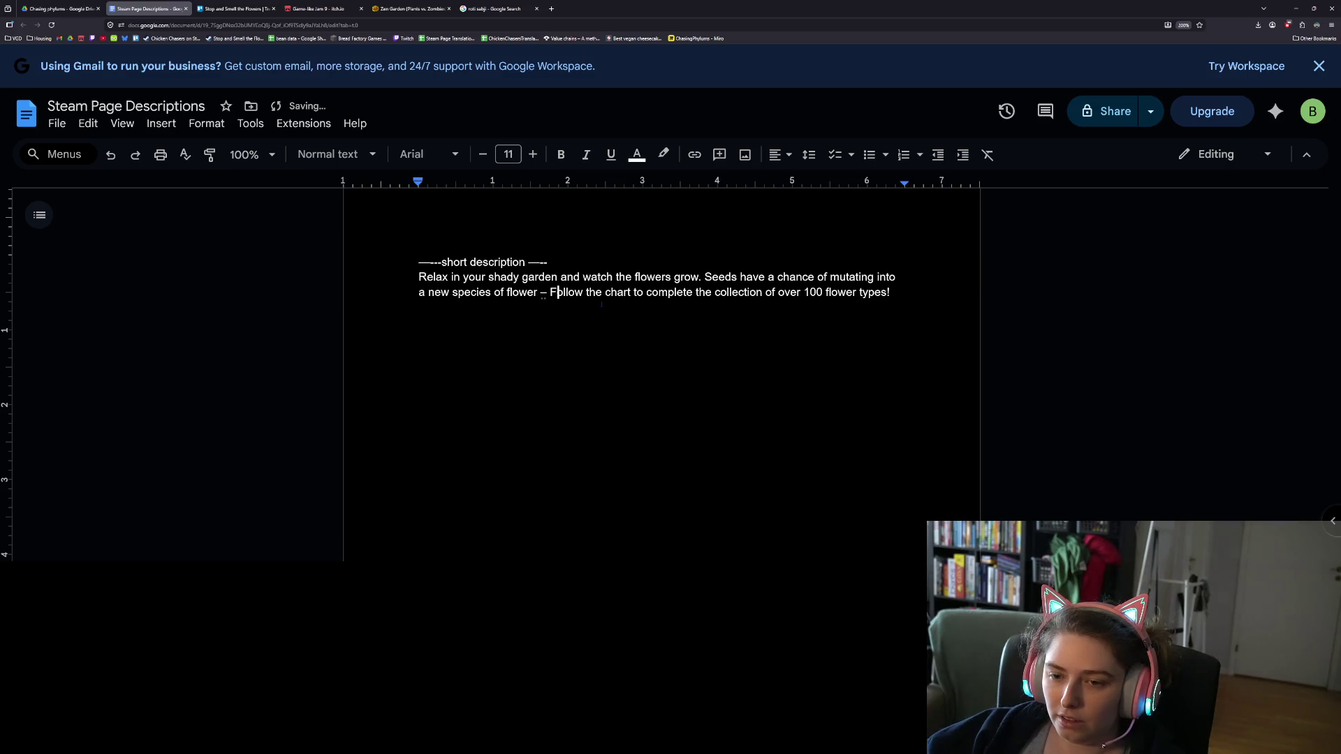
pyautogui.press('BackSpace')
pyautogui.write('f')
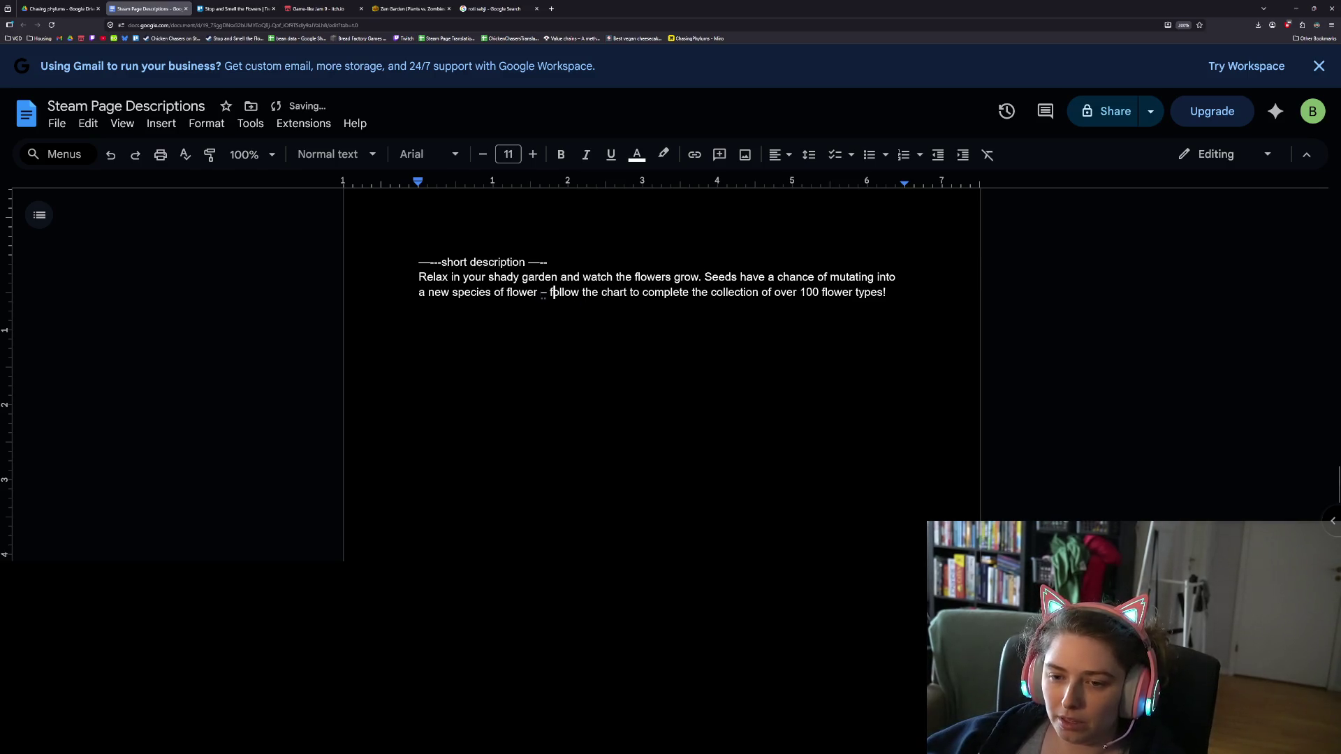
# - Remove the stray space after the dash and complete the '--' double dash
pyautogui.rightClick(543, 294)
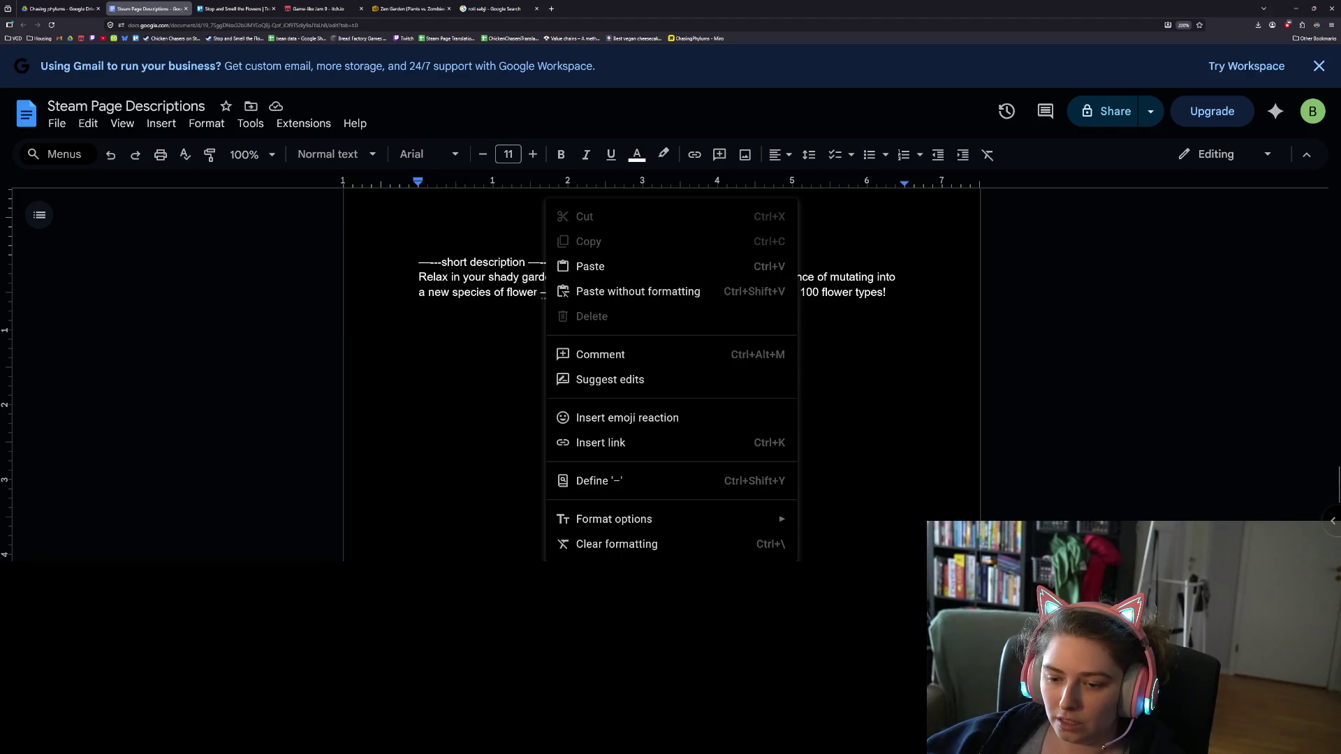
pyautogui.press('Escape')
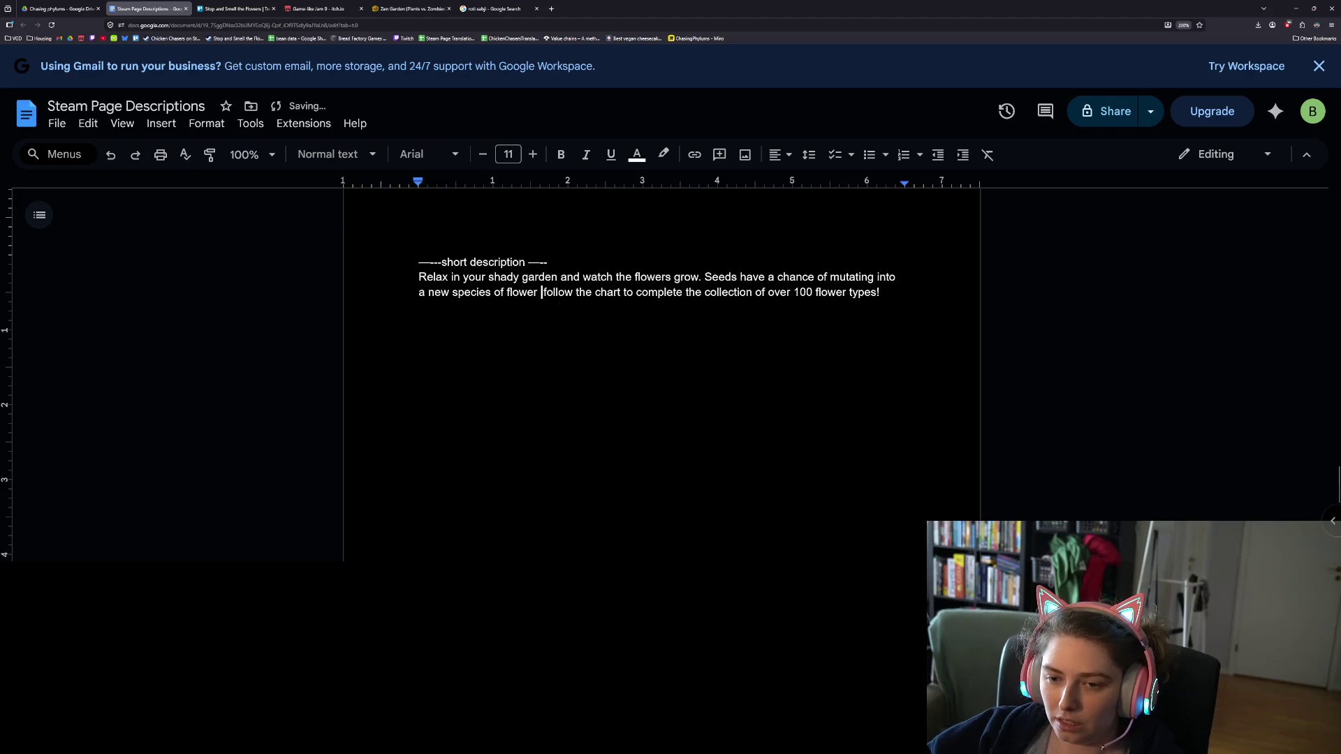
pyautogui.press('Delete')
pyautogui.write('--')
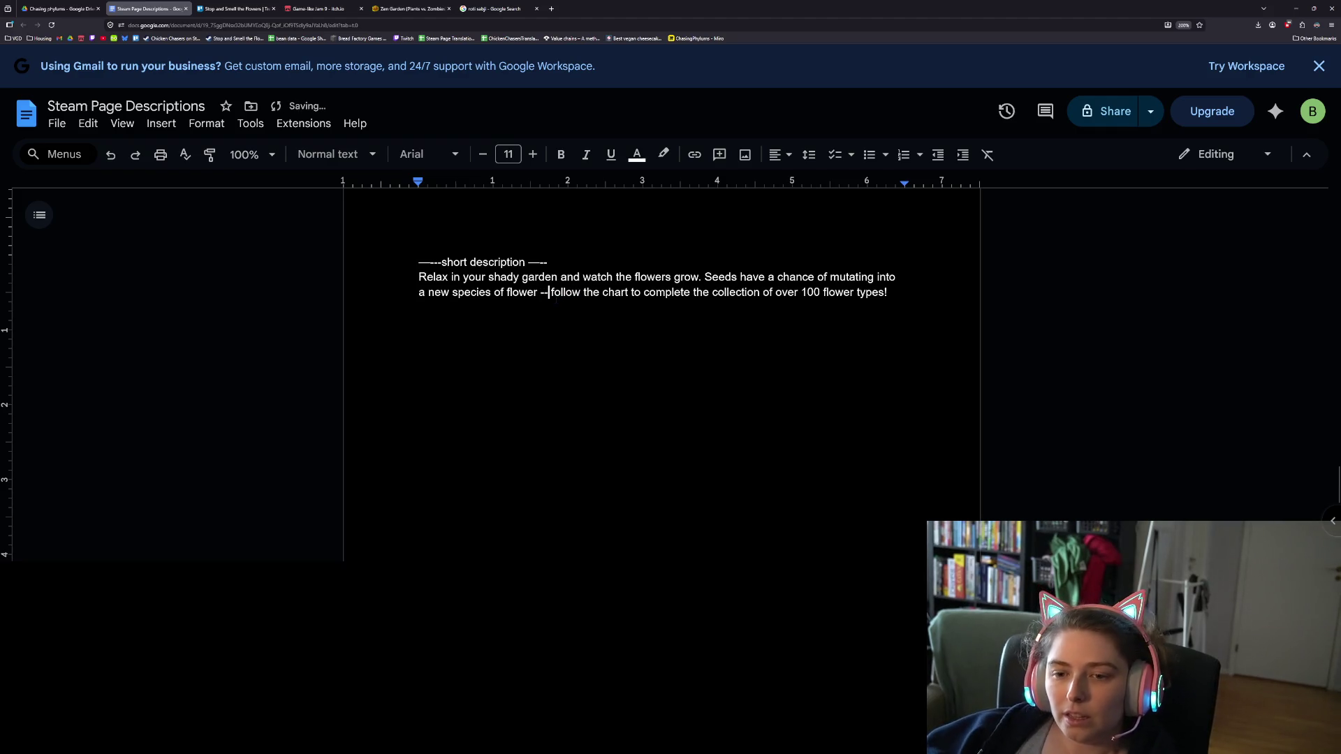
pyautogui.click(704, 292)
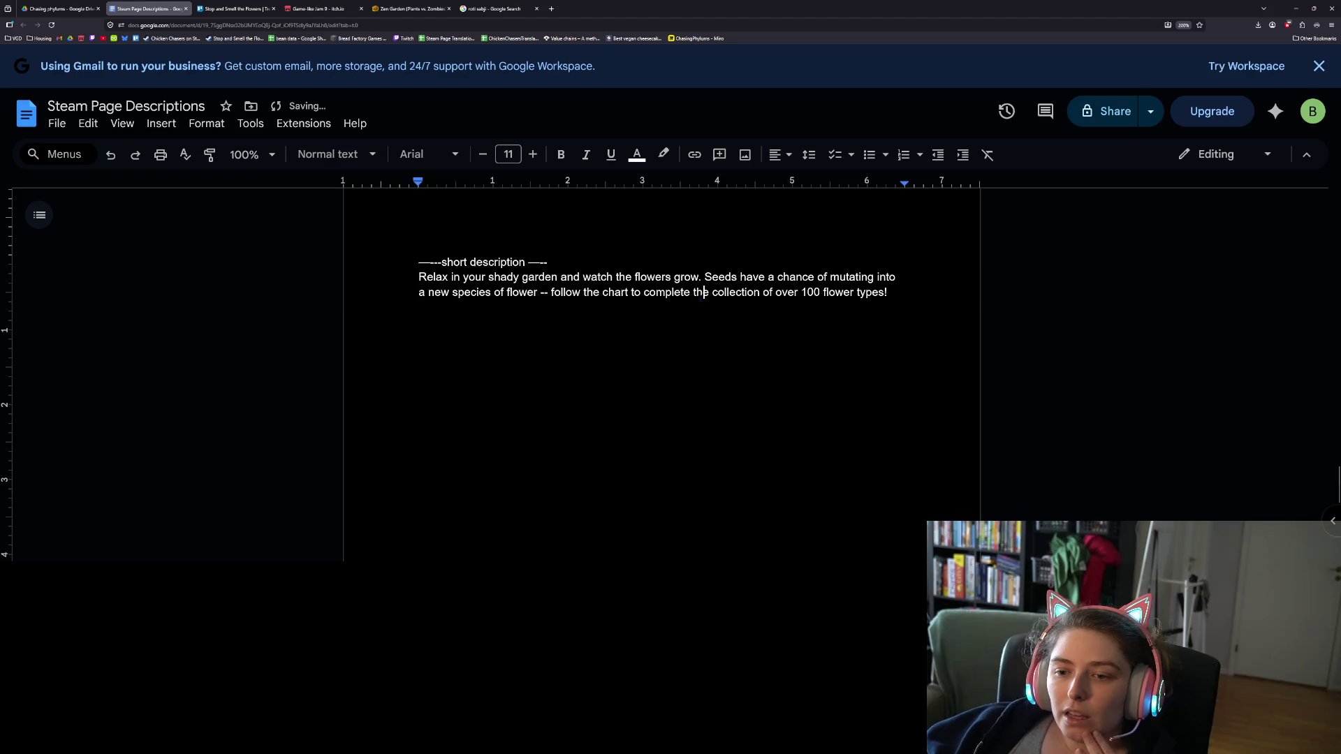
# - Review the whole short description, then return to the Stop and Smell the Flowers Trello board
pyautogui.moveTo(889, 294); pyautogui.dragTo(403, 271)
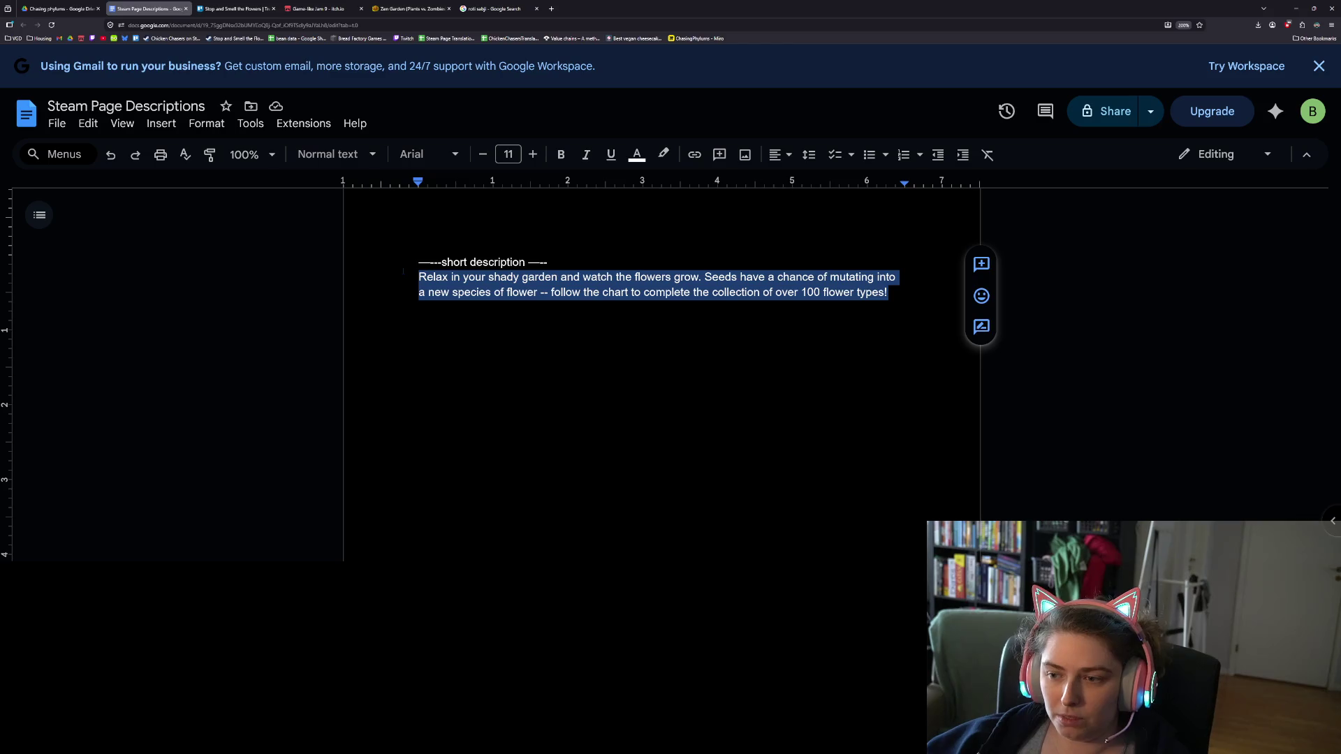
pyautogui.click(546, 277)
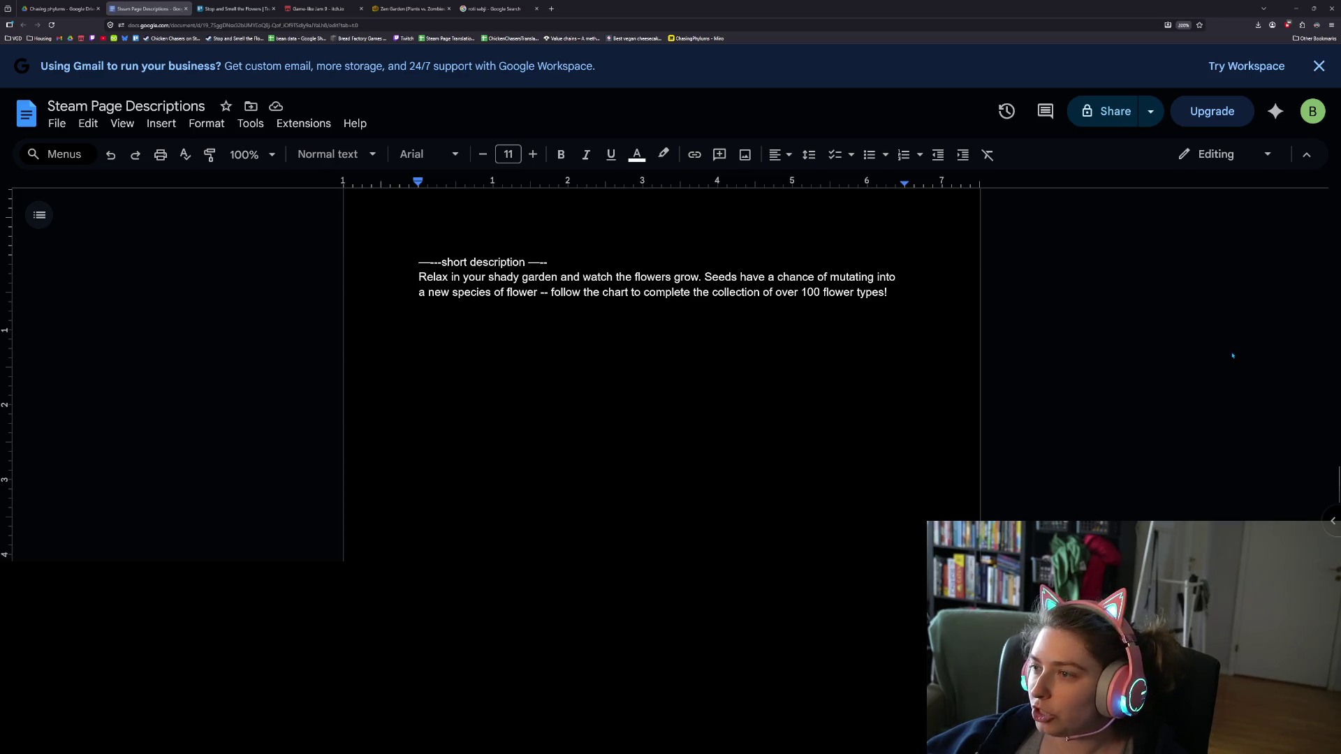
pyautogui.click(232, 8)
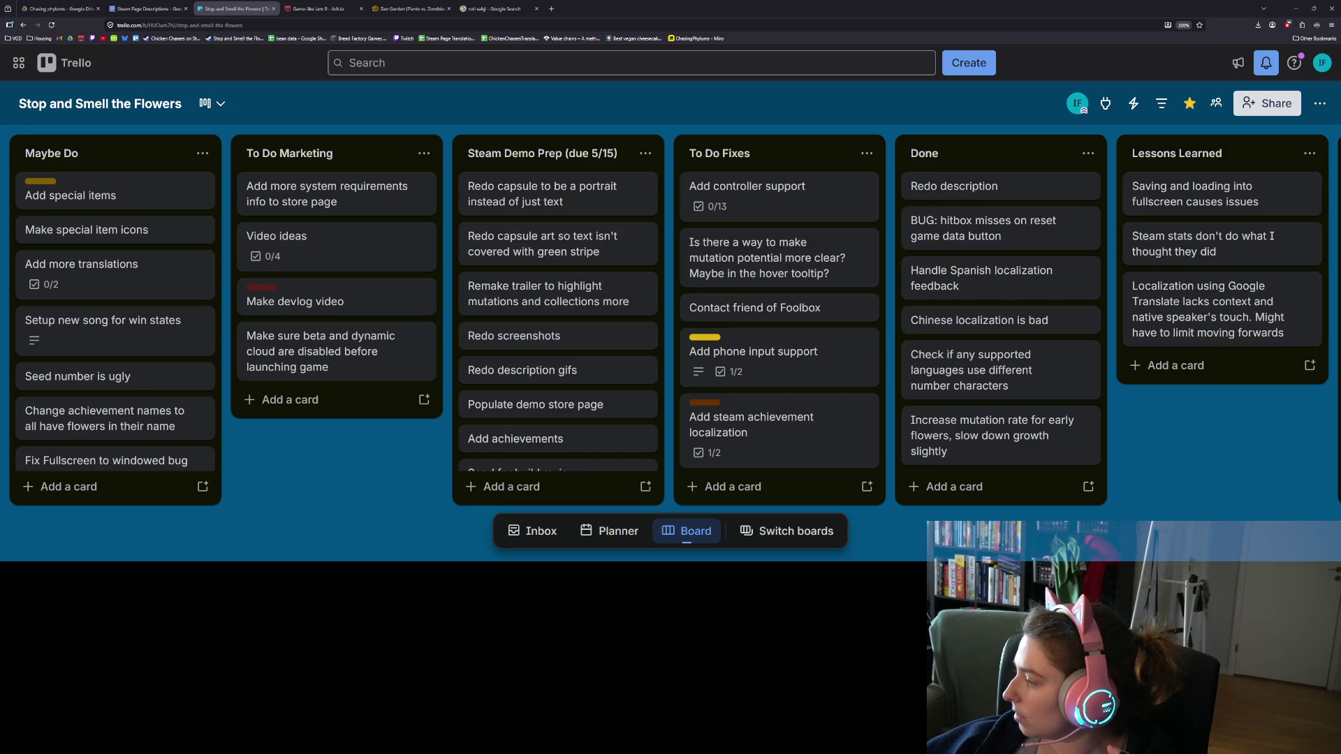
# - Open storepage_601463_all from Downloads in Notepad++ and inspect its English about text
pyautogui.hotkey('alt', 'Tab')
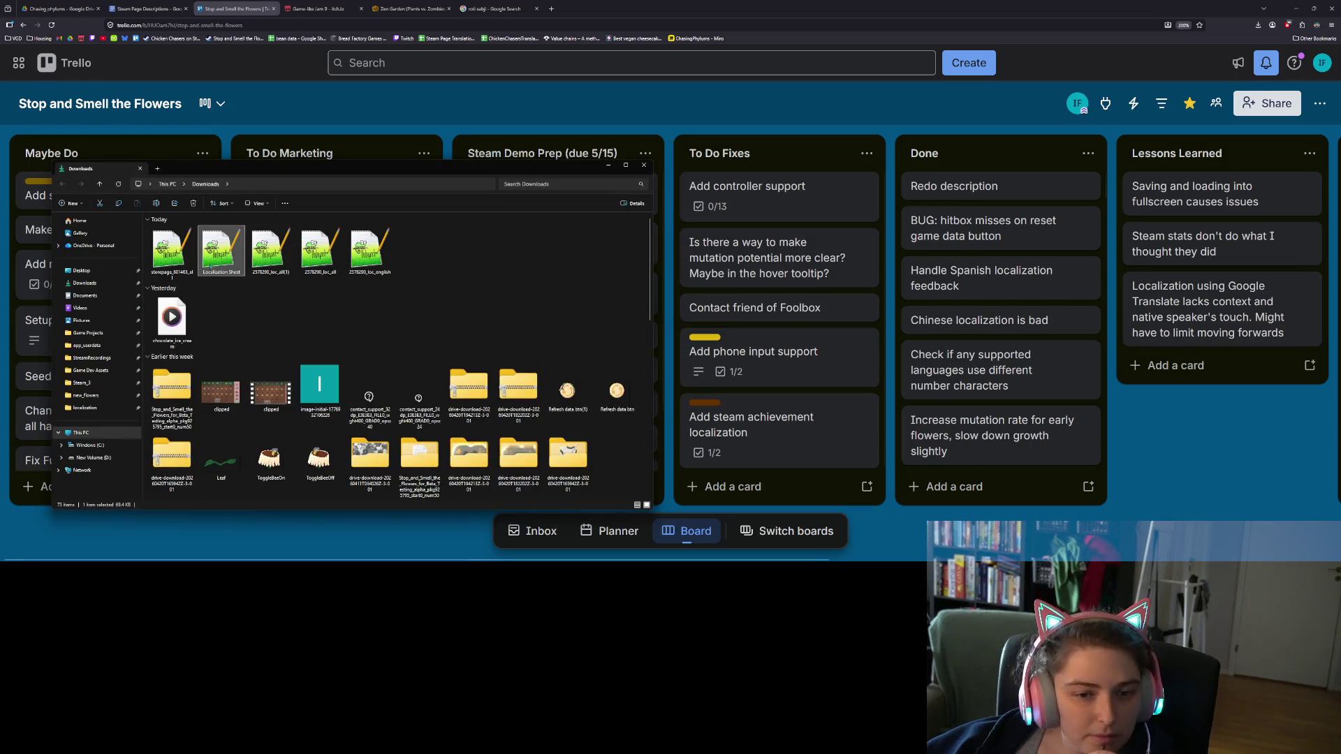
pyautogui.doubleClick(171, 250)
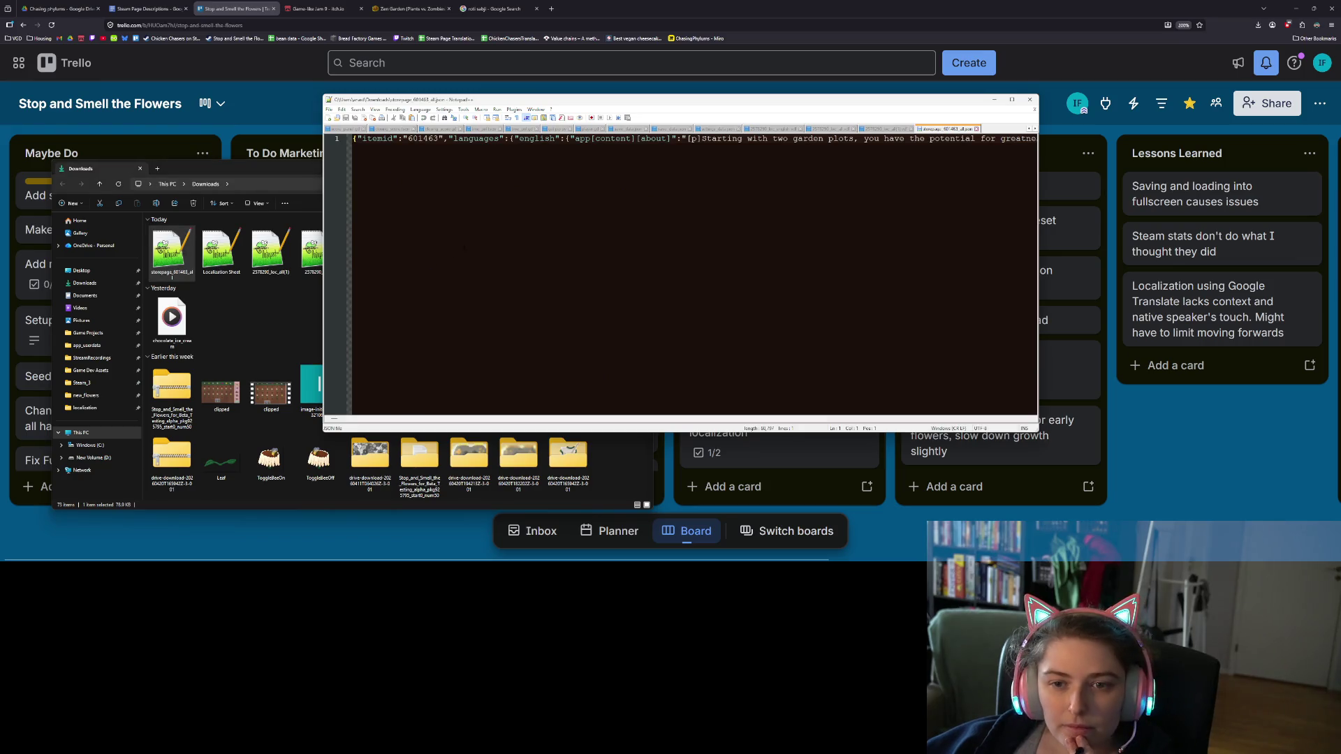
pyautogui.press('End')
pyautogui.click(880, 147)
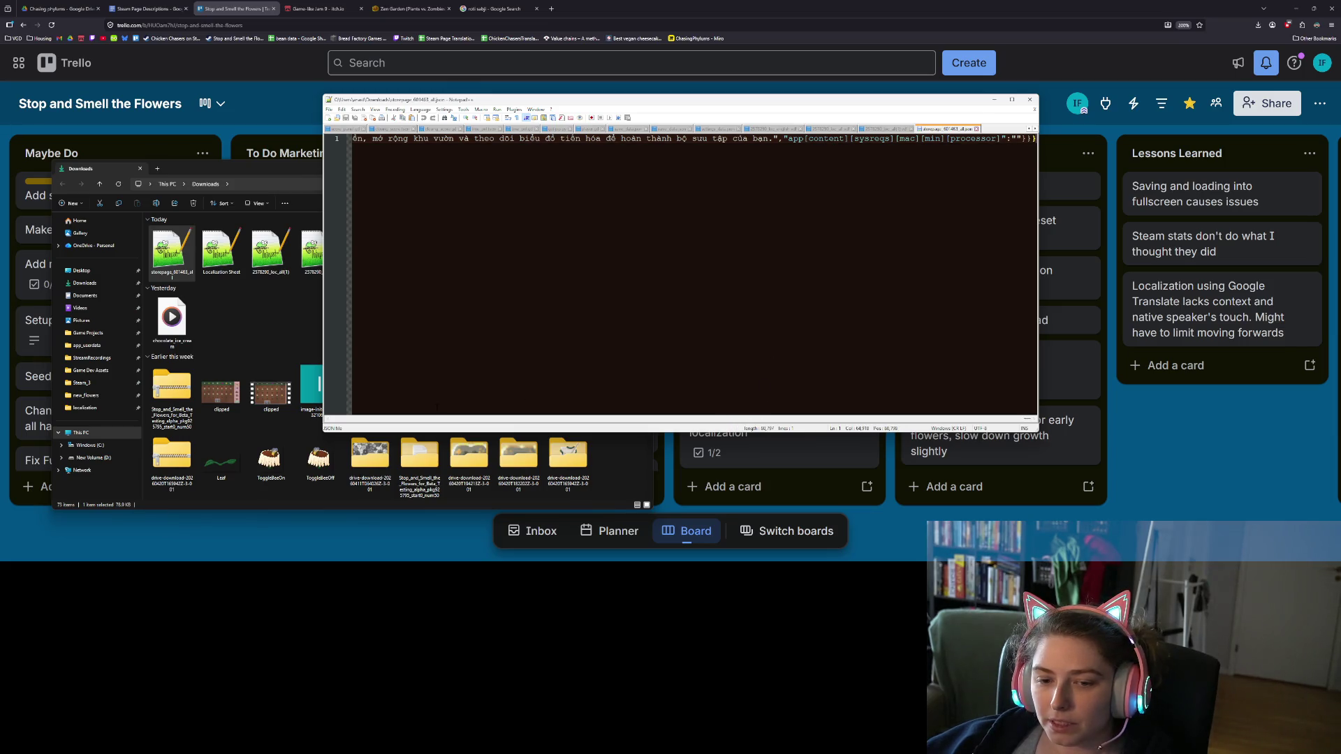
pyautogui.moveTo(1027, 419); pyautogui.dragTo(327, 405)
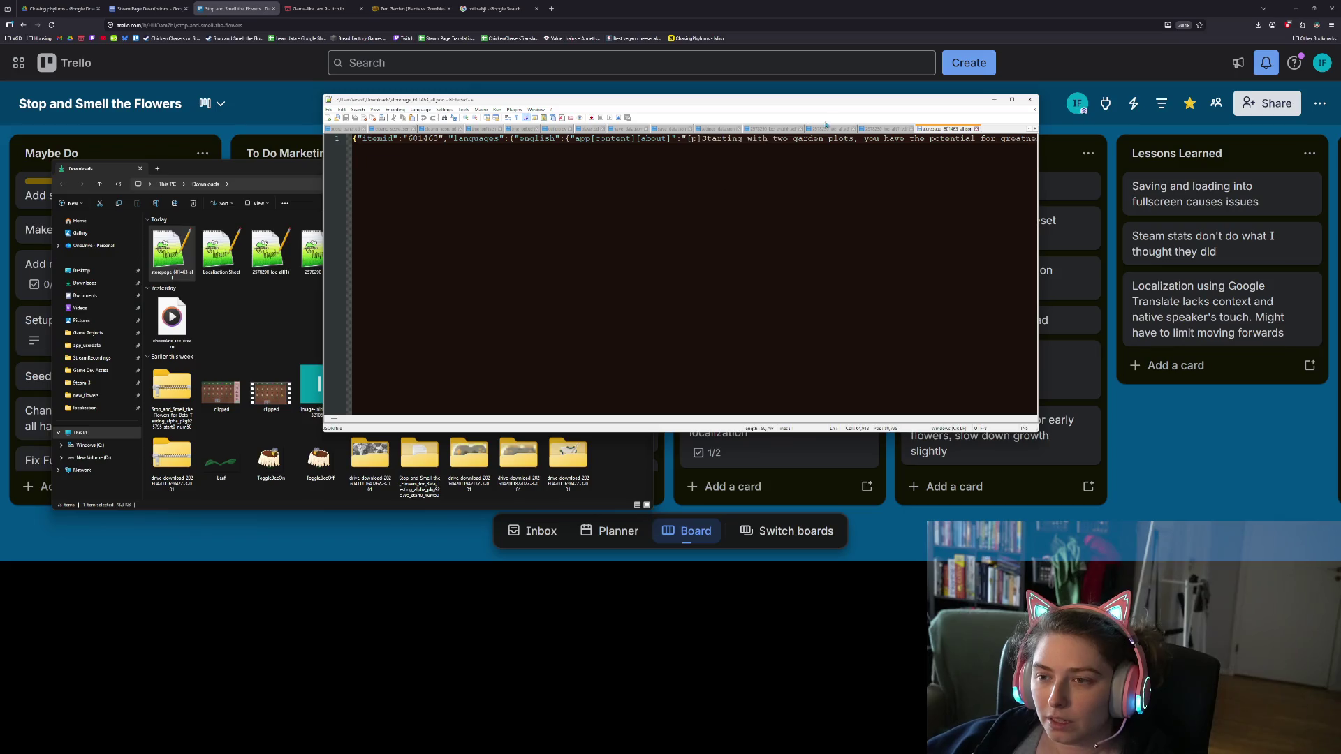
pyautogui.moveTo(884, 138); pyautogui.dragTo(993, 143)
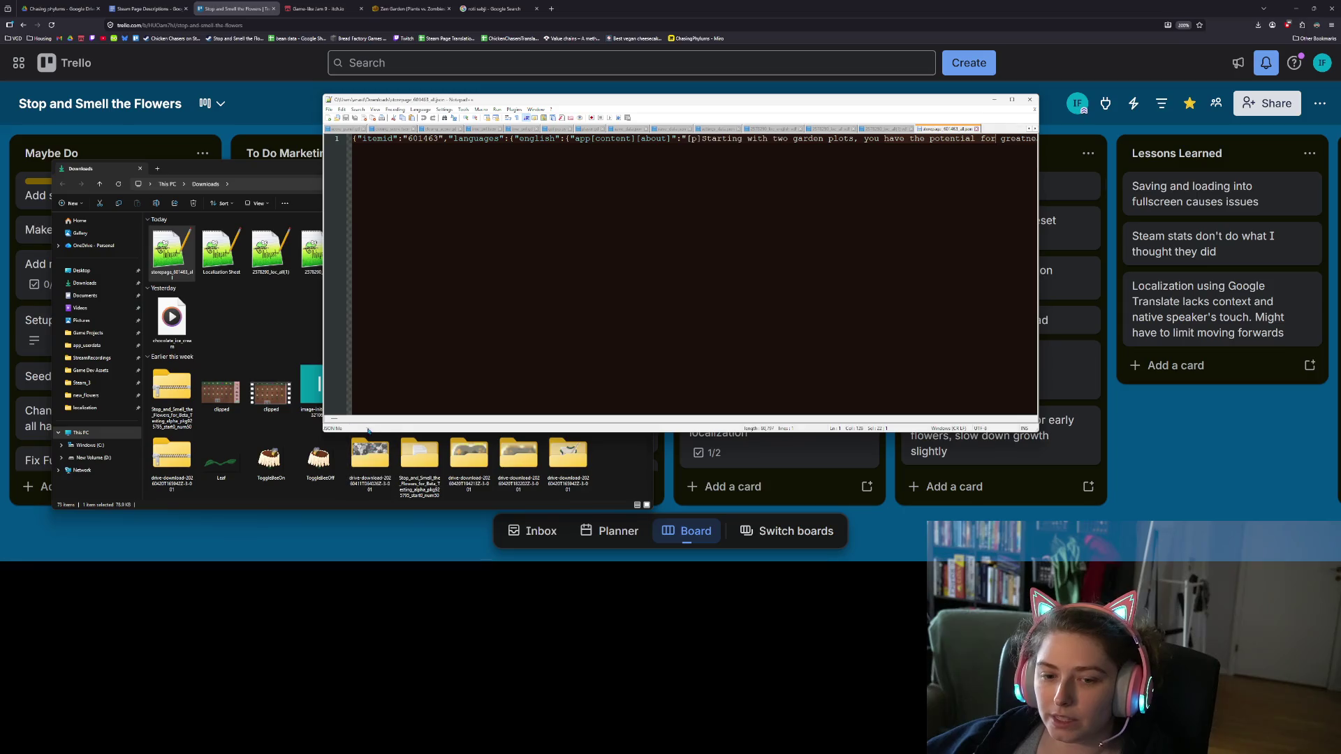
# - Scroll along line 1 of the store page JSON to review its text
pyautogui.hscroll(5, 337, 421)
pyautogui.hscroll(-10, 336, 421)
pyautogui.hscroll(10, 340, 418)
pyautogui.hscroll(5, 351, 410)
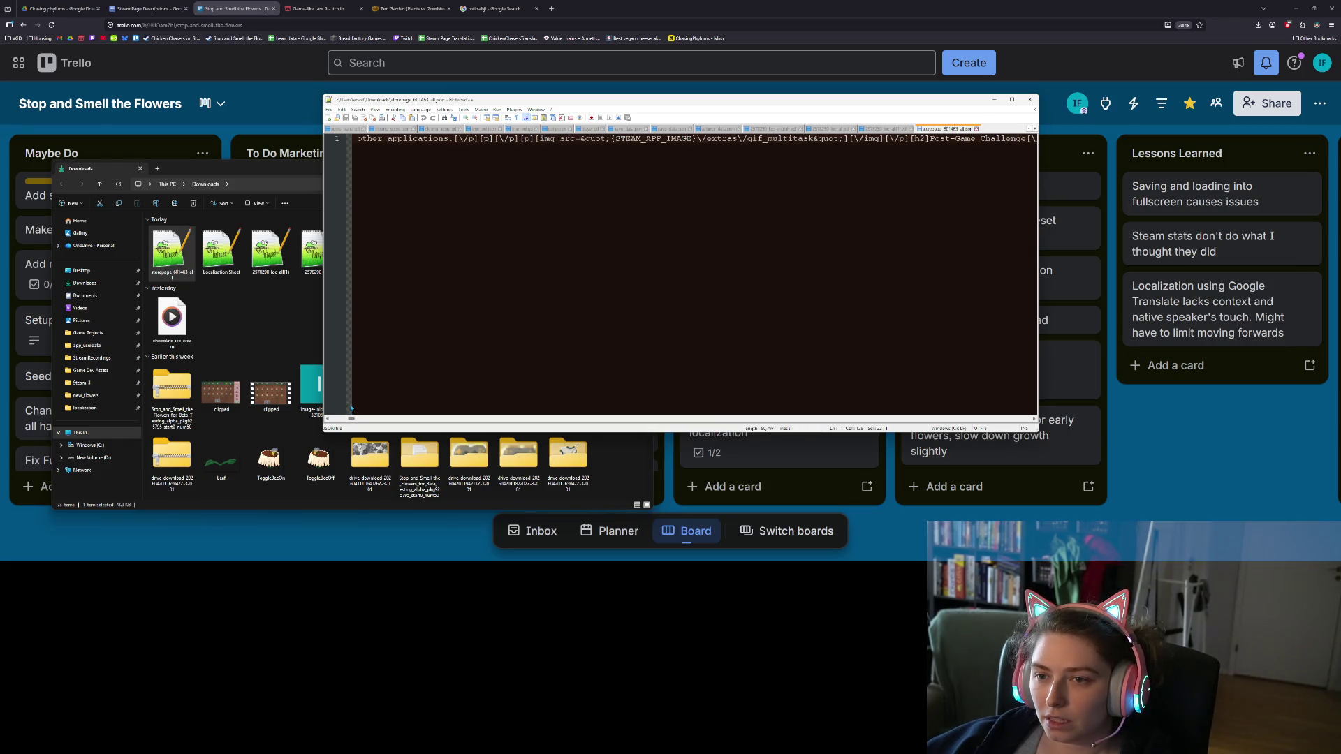
pyautogui.hscroll(5, 352, 409)
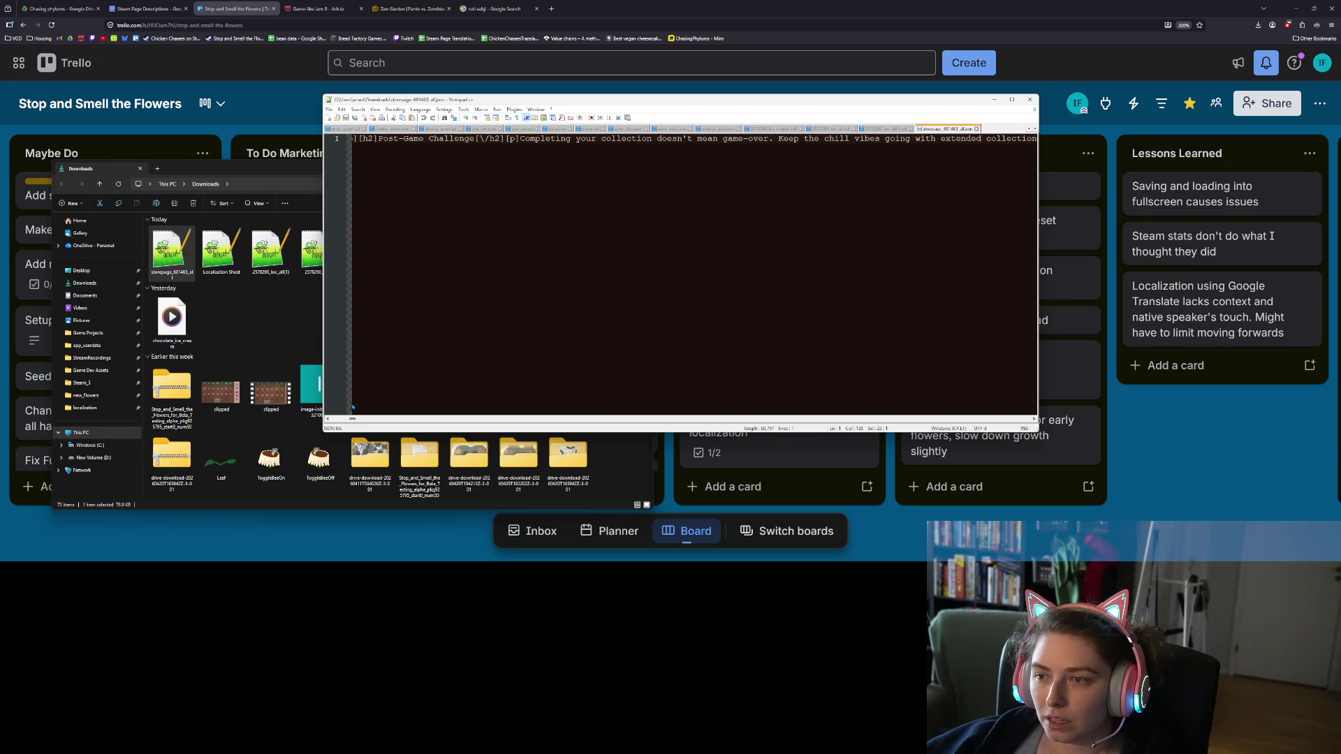
pyautogui.hscroll(15, 353, 407)
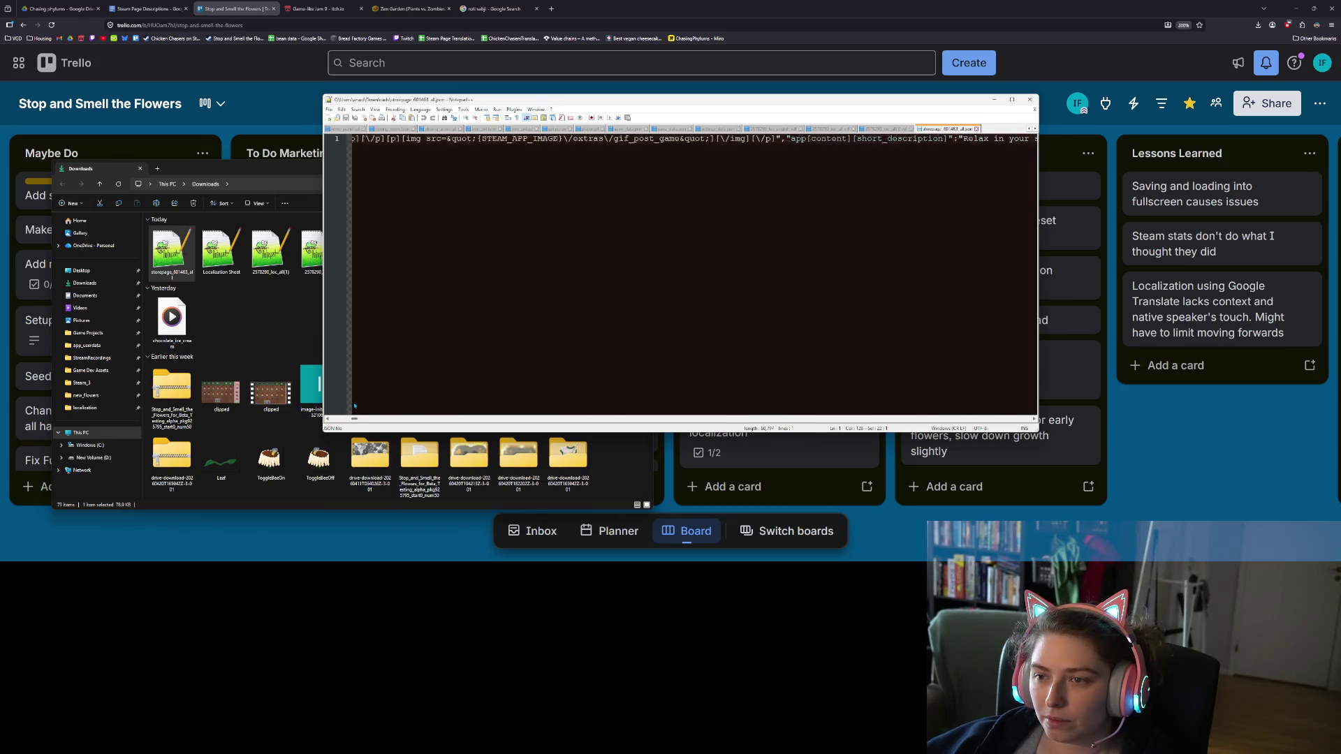
pyautogui.hscroll(3, 357, 405)
pyautogui.hscroll(3, 356, 404)
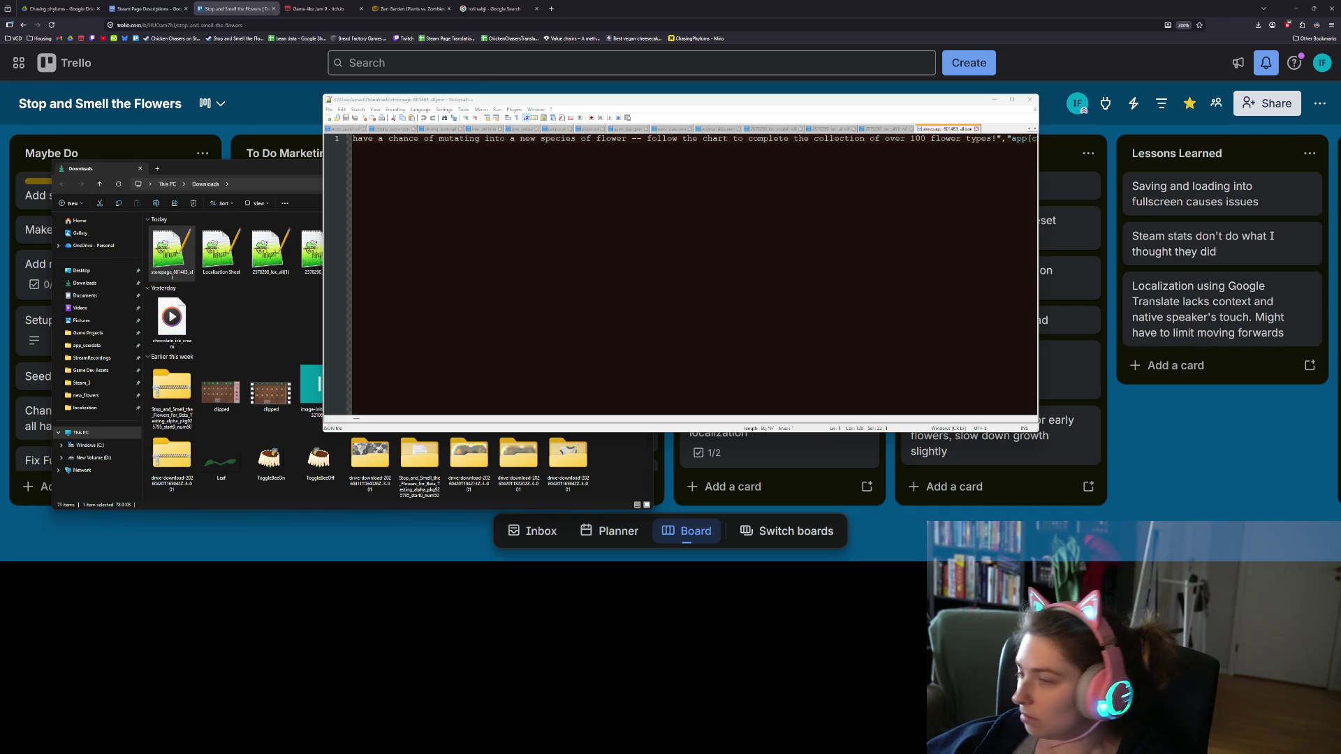
pyautogui.moveTo(1041, 138); pyautogui.dragTo(1040, 139)
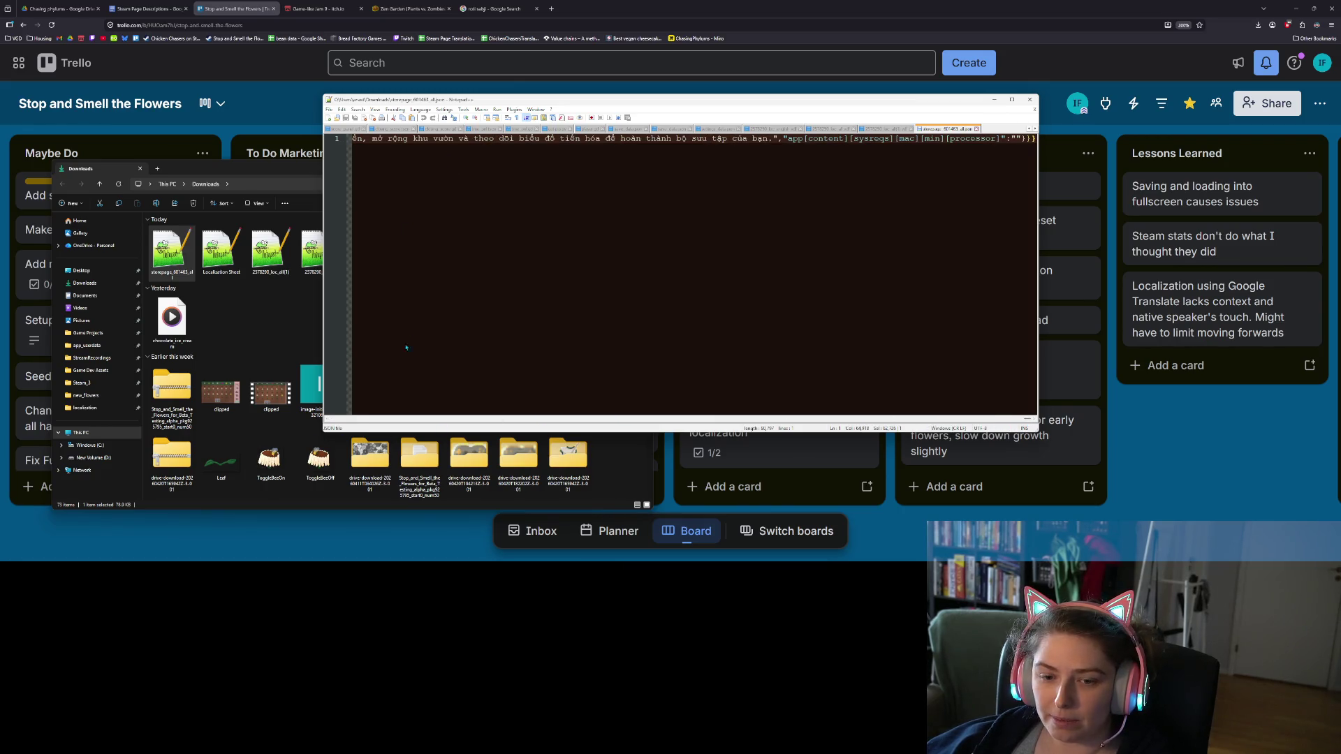
pyautogui.moveTo(1026, 418); pyautogui.dragTo(458, 443)
pyautogui.click(427, 155)
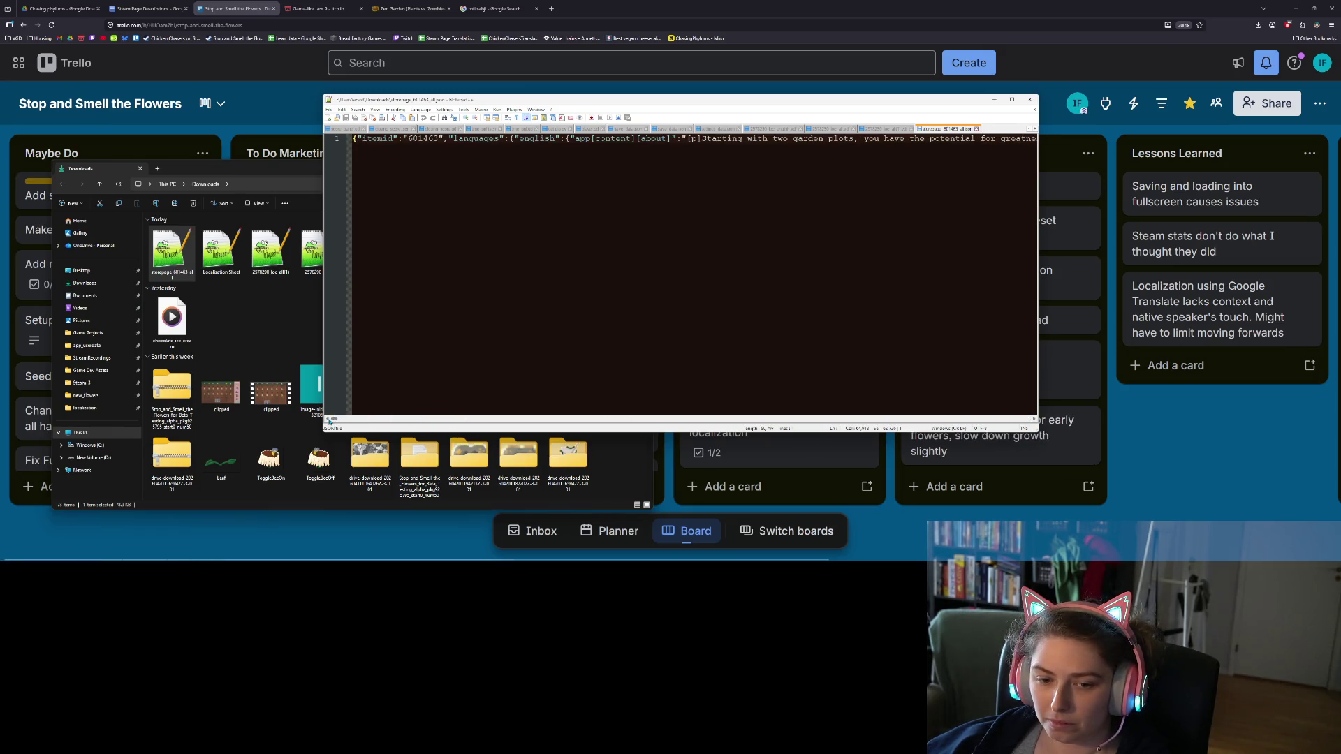
pyautogui.press('End')
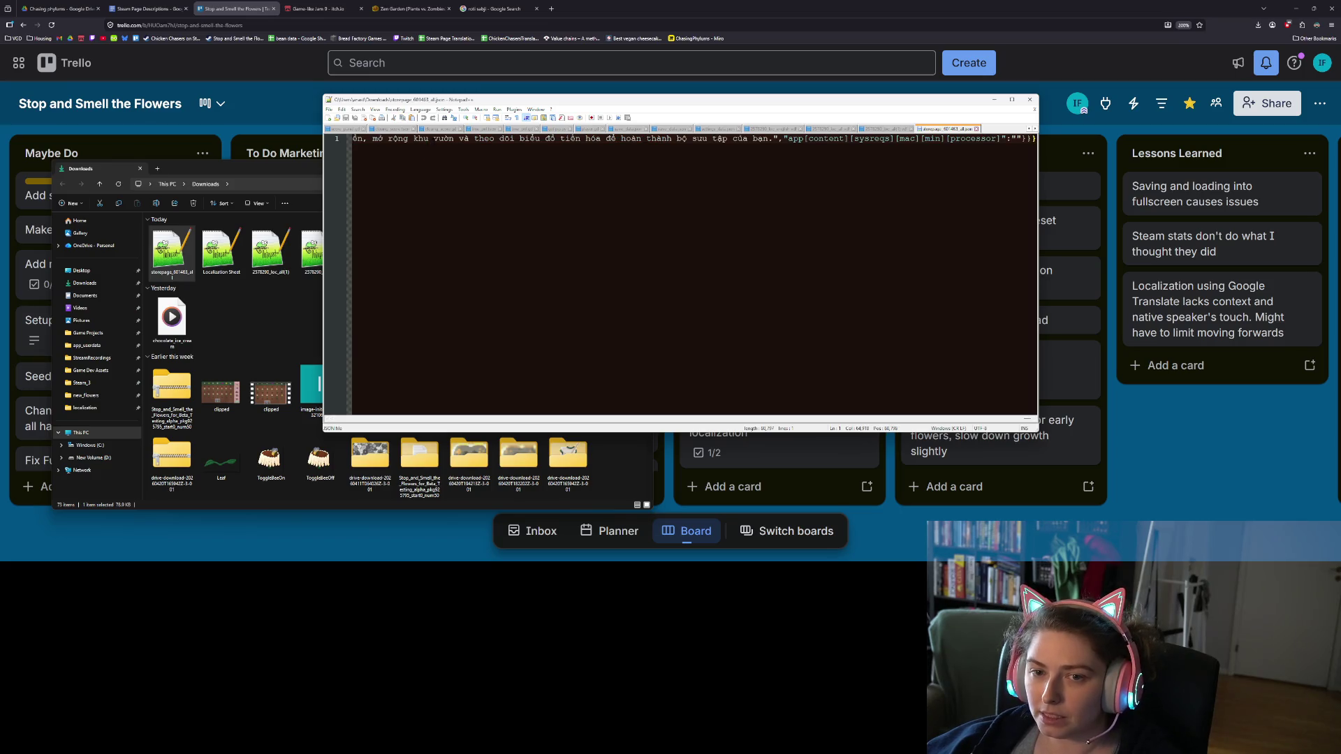
pyautogui.hotkey('ctrl', 'shift', 'Left')
pyautogui.hotkey('ctrl', 'shift', 'Left')
pyautogui.hotkey('ctrl', 'shift', 'Left')
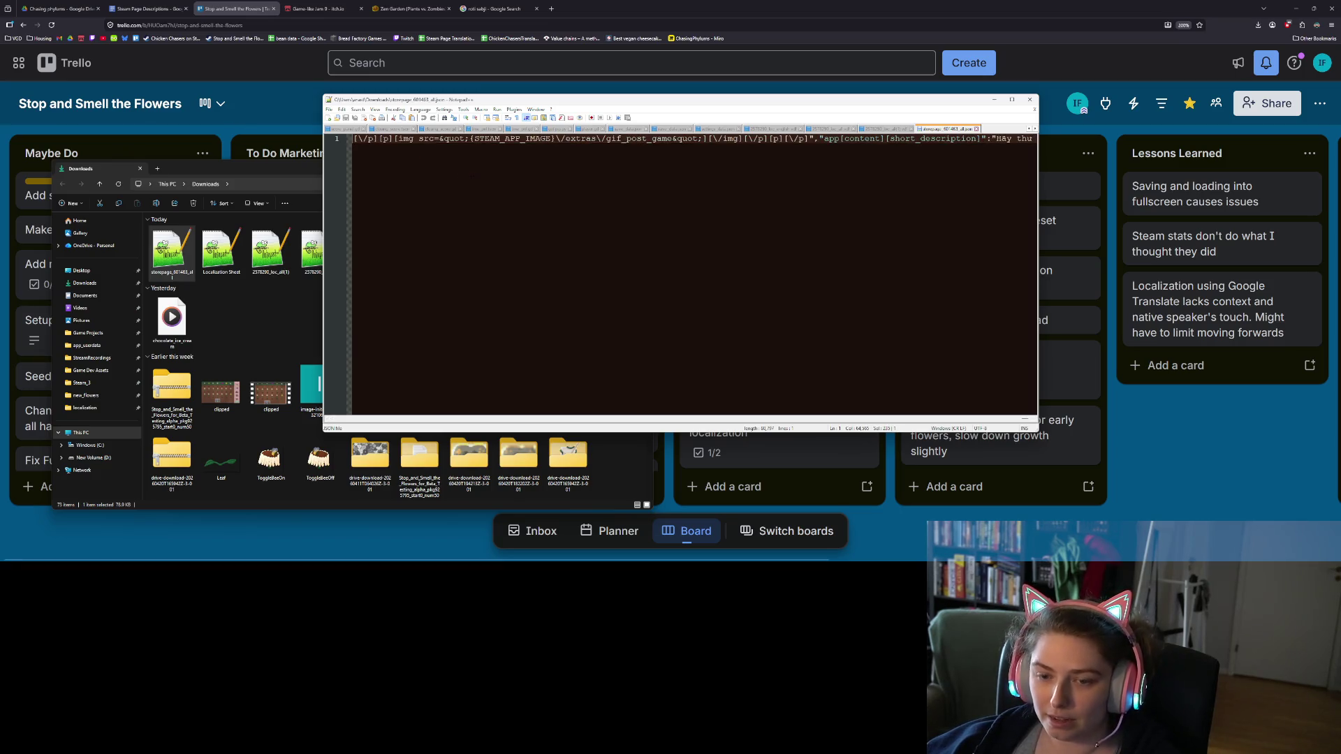
pyautogui.press('Home')
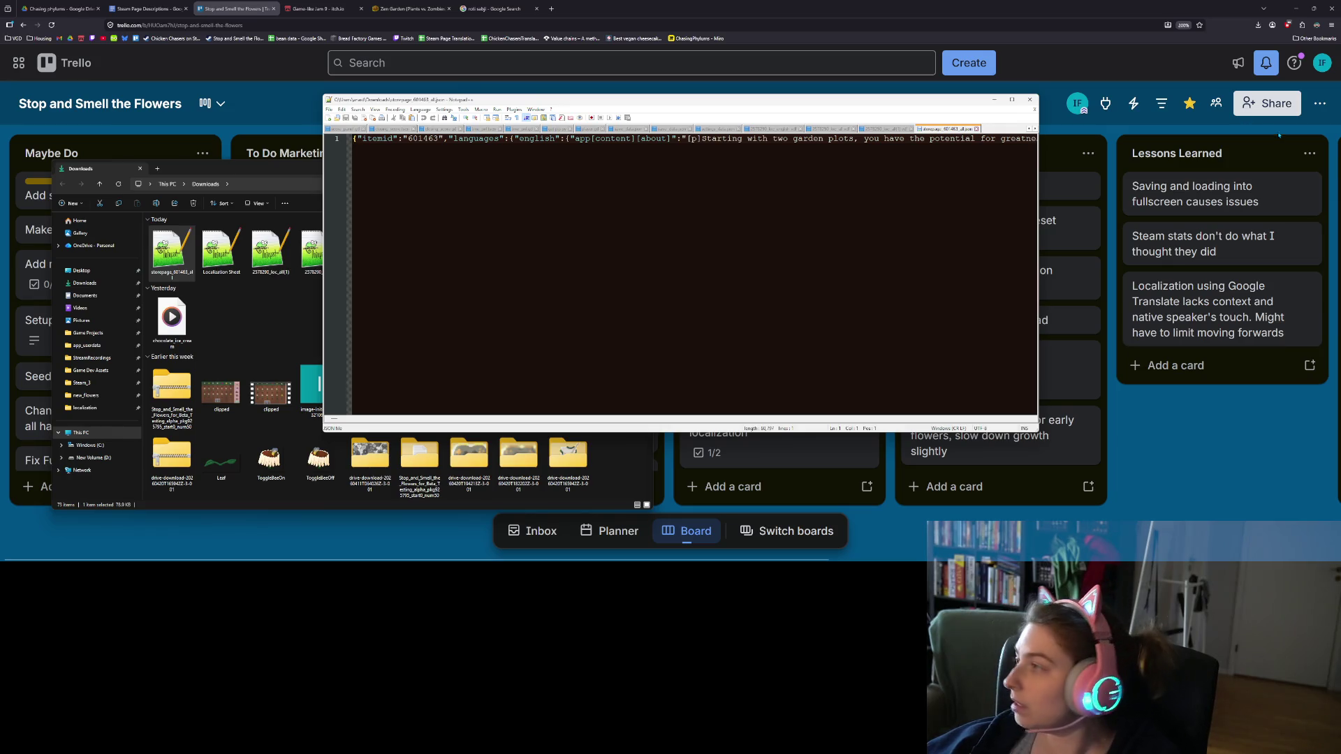
# - Change the itemid 601463 to 4613280 and save the file
pyautogui.doubleClick(424, 138)
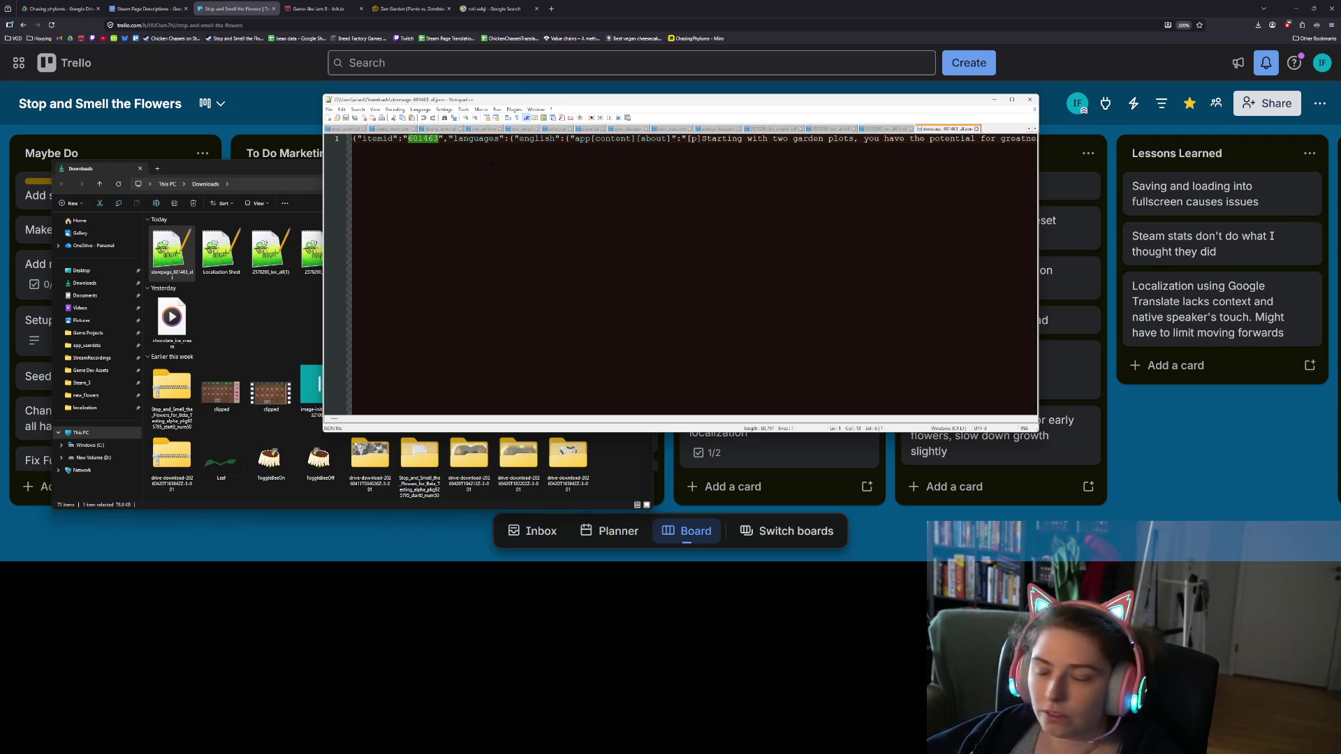
pyautogui.write('46132')
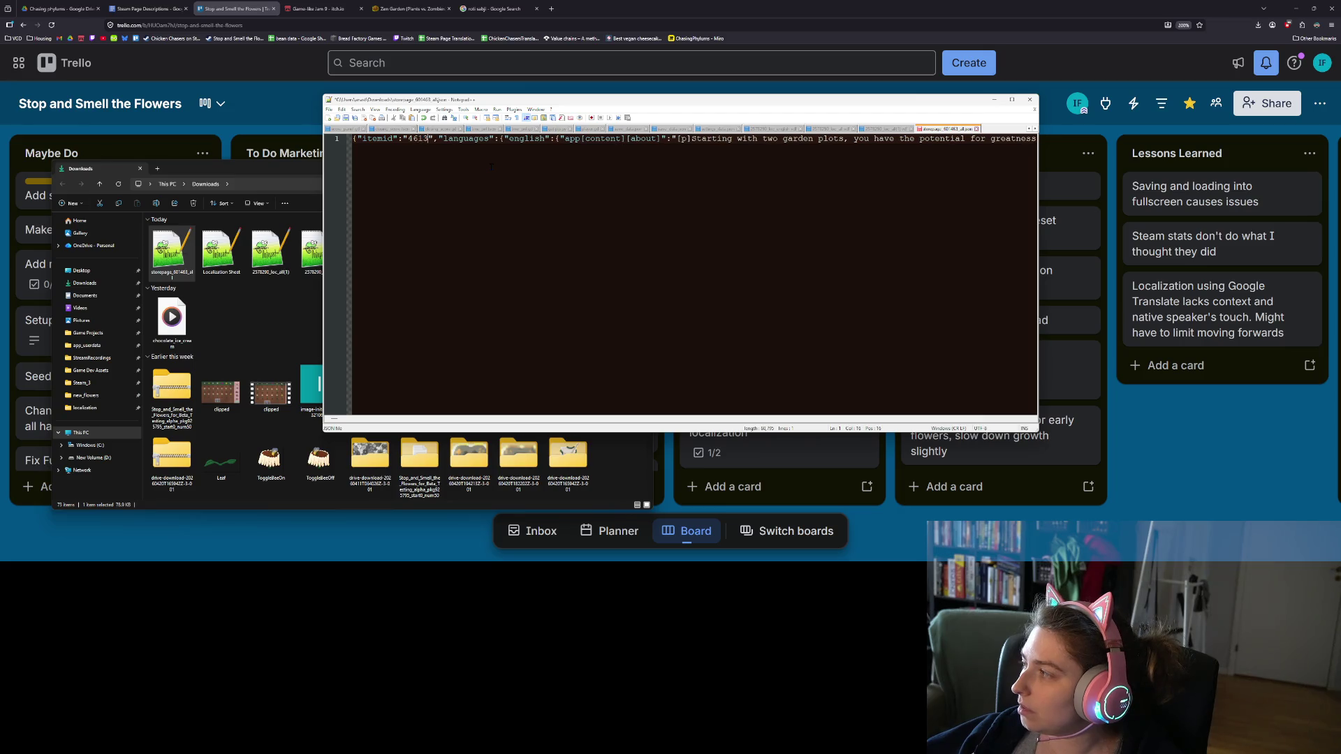
pyautogui.write('80')
pyautogui.hotkey('ctrl', 's')
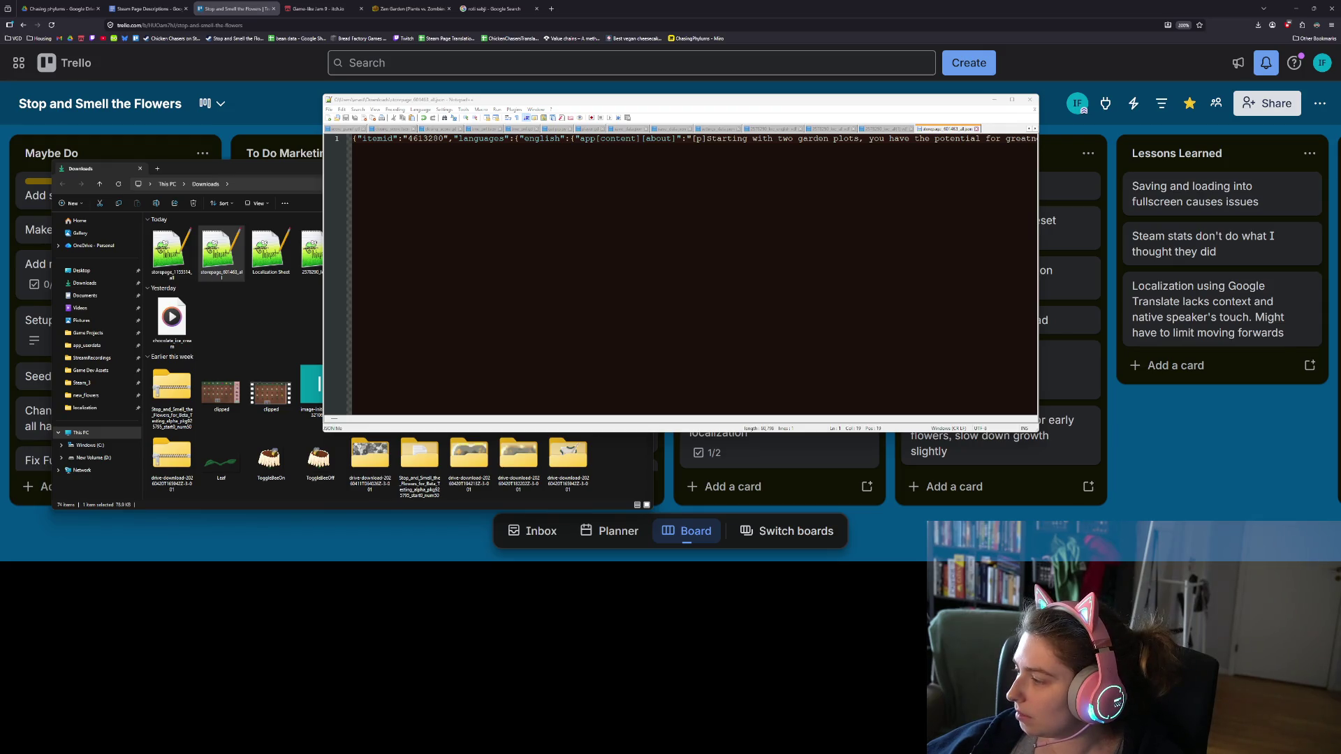
# - Open storepage_1155314_all, paste its itemid 1155514 over 4613280 in storepage_601463_all, and save
pyautogui.hotkey('alt', 'Tab')
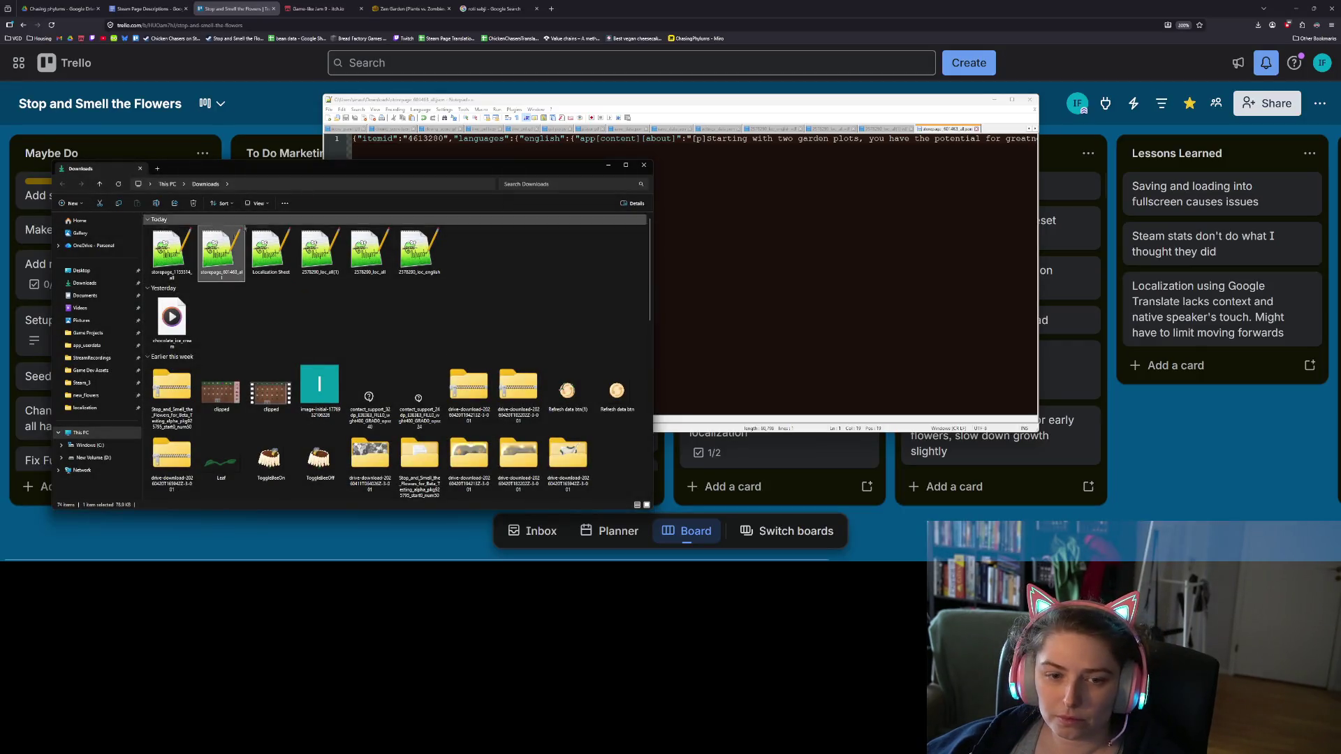
pyautogui.doubleClick(171, 251)
pyautogui.doubleClick(422, 139)
pyautogui.hotkey('ctrl', 'c')
pyautogui.click(908, 128)
pyautogui.doubleClick(428, 139)
pyautogui.hotkey('ctrl', 'v')
pyautogui.hotkey('ctrl', 's')
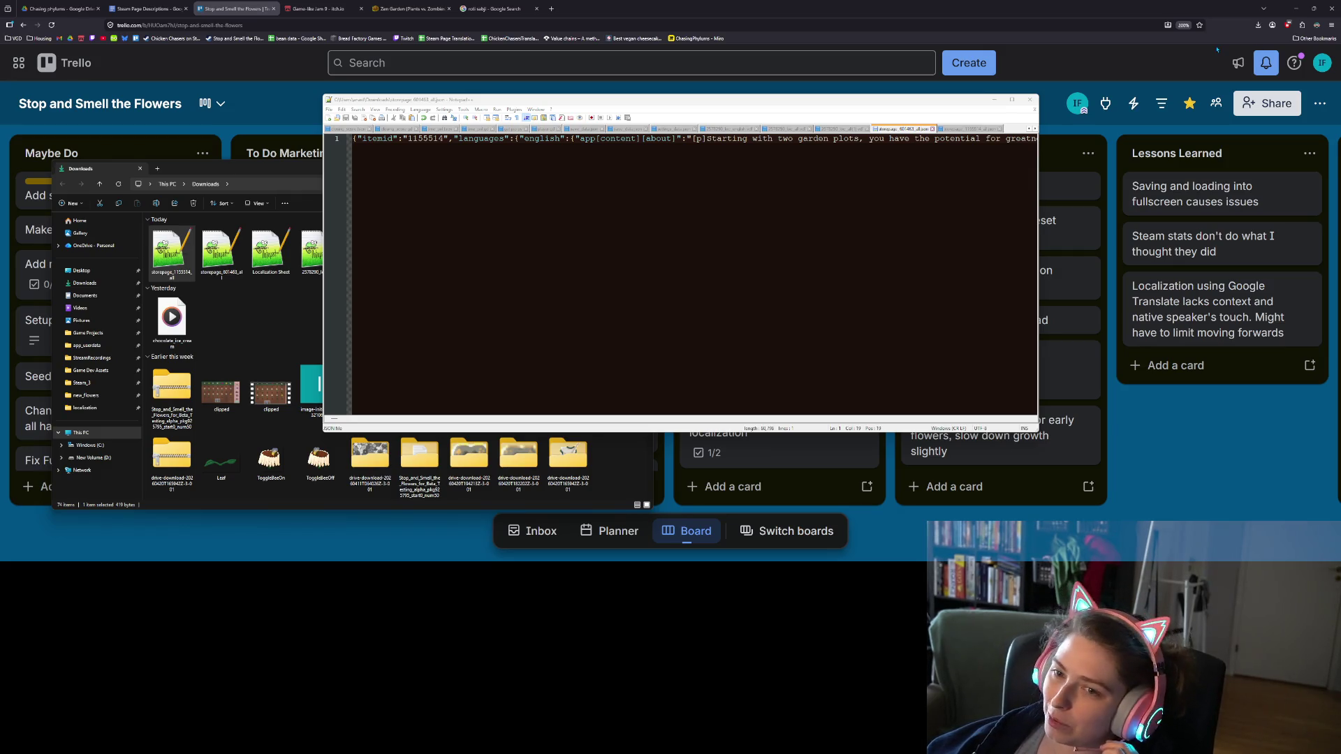
# - Minimize Notepad++ to reveal the Downloads folder over the Trello board
pyautogui.click(1001, 102)
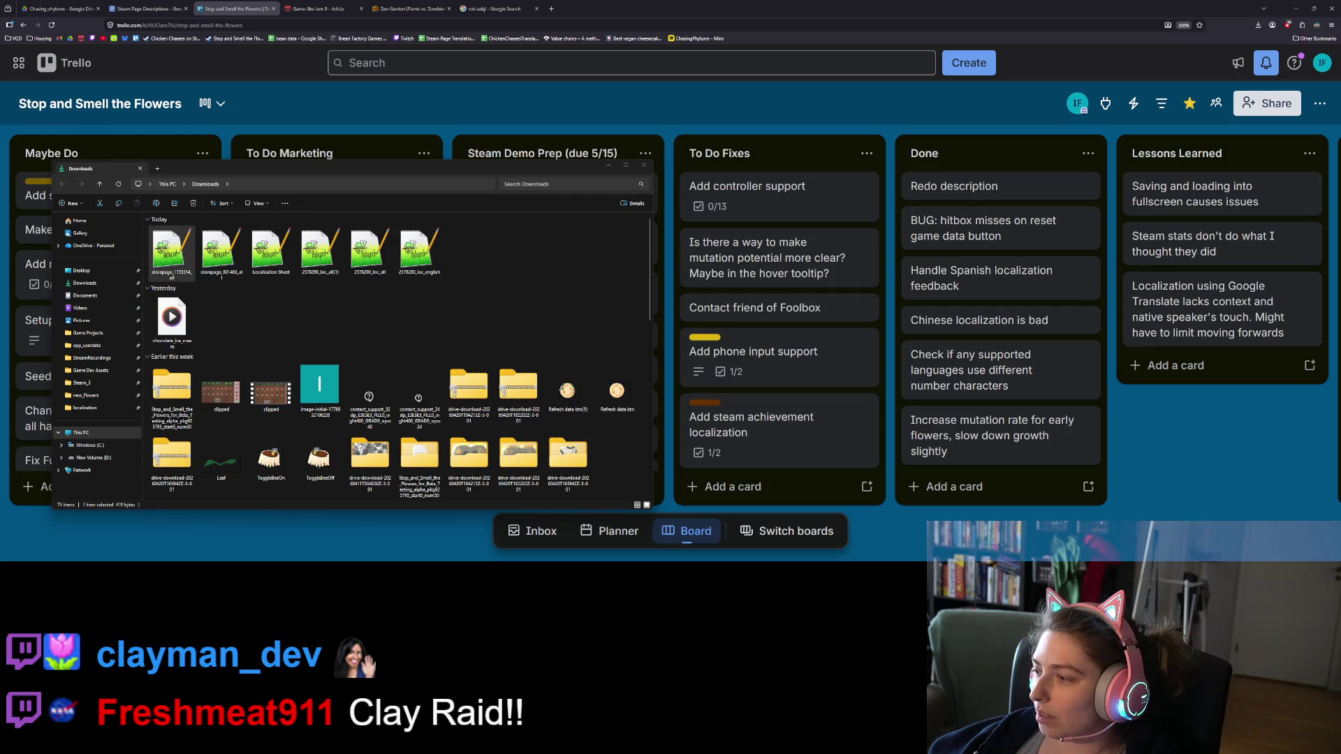
# - Minimize the Downloads folder window and switch back to the Godot project
pyautogui.click(608, 166)
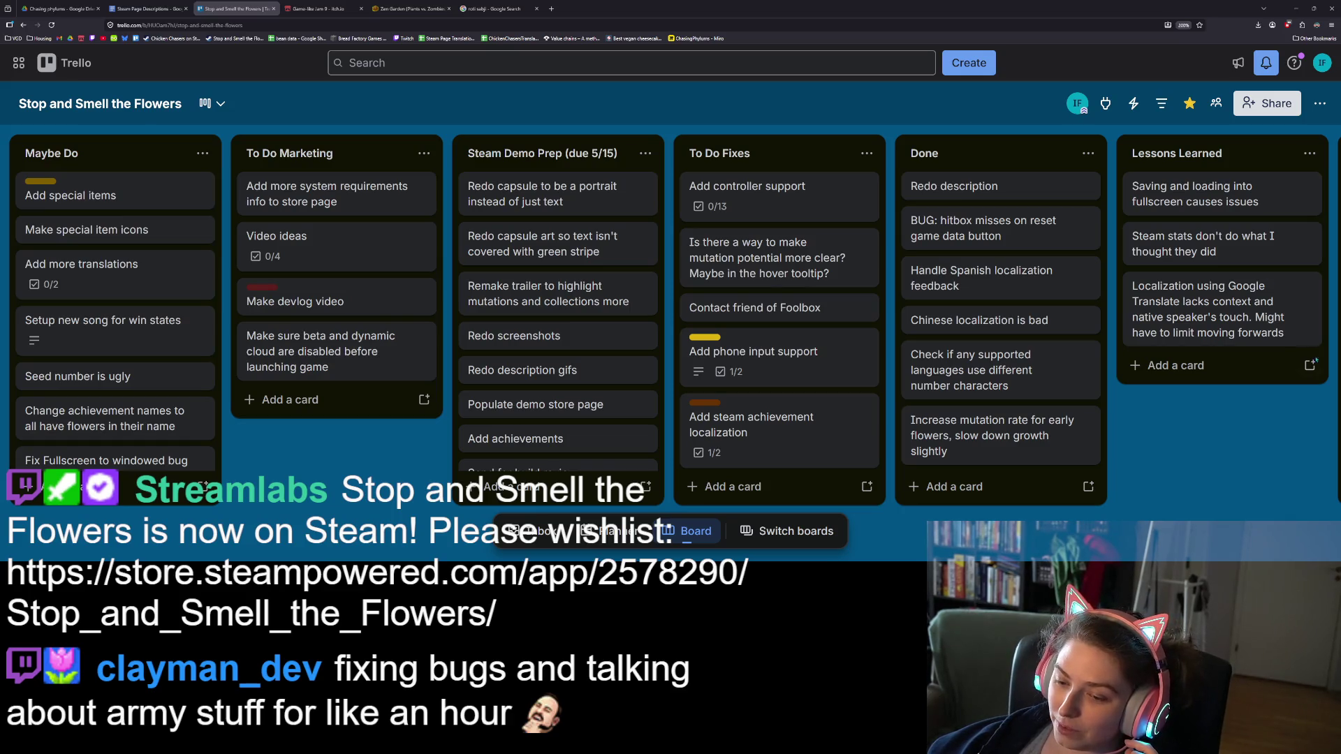
pyautogui.hotkey('alt', 'Tab')
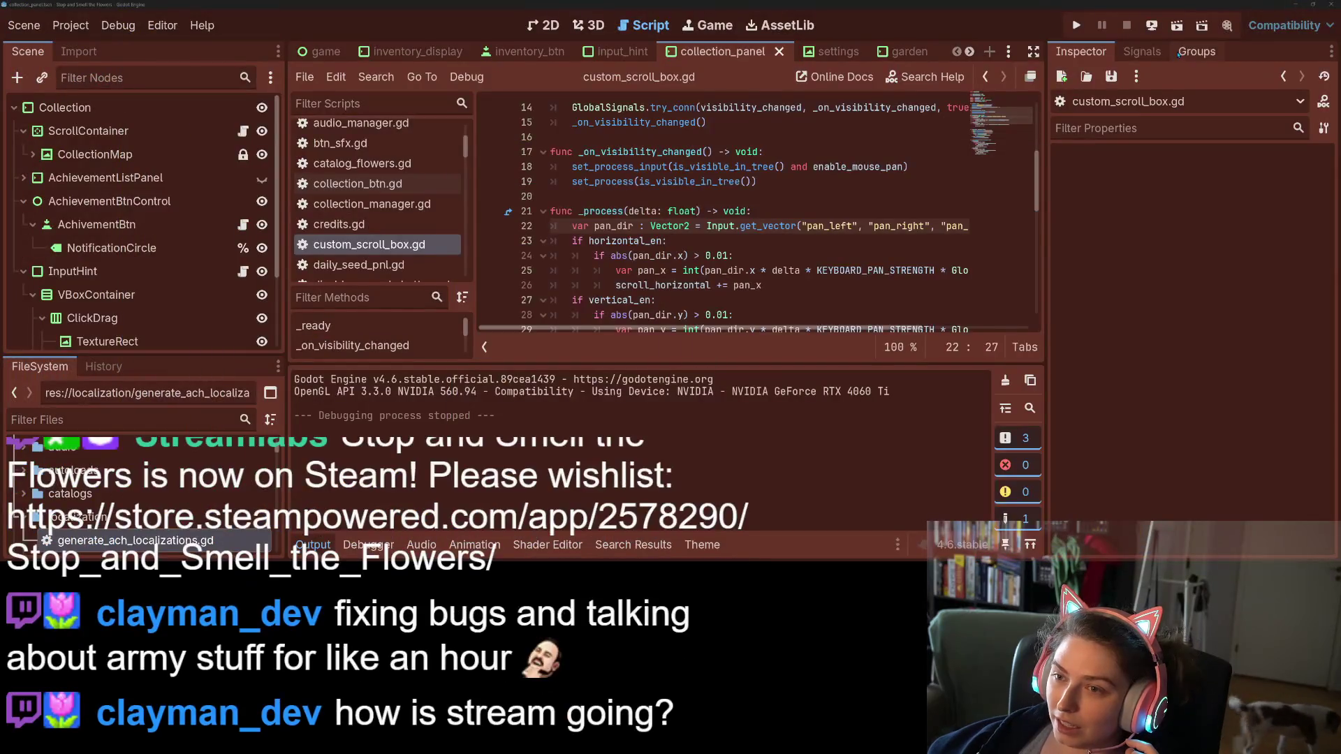
# - Run the Stop and Smell the Flowers project from the Godot editor
pyautogui.click(1077, 25)
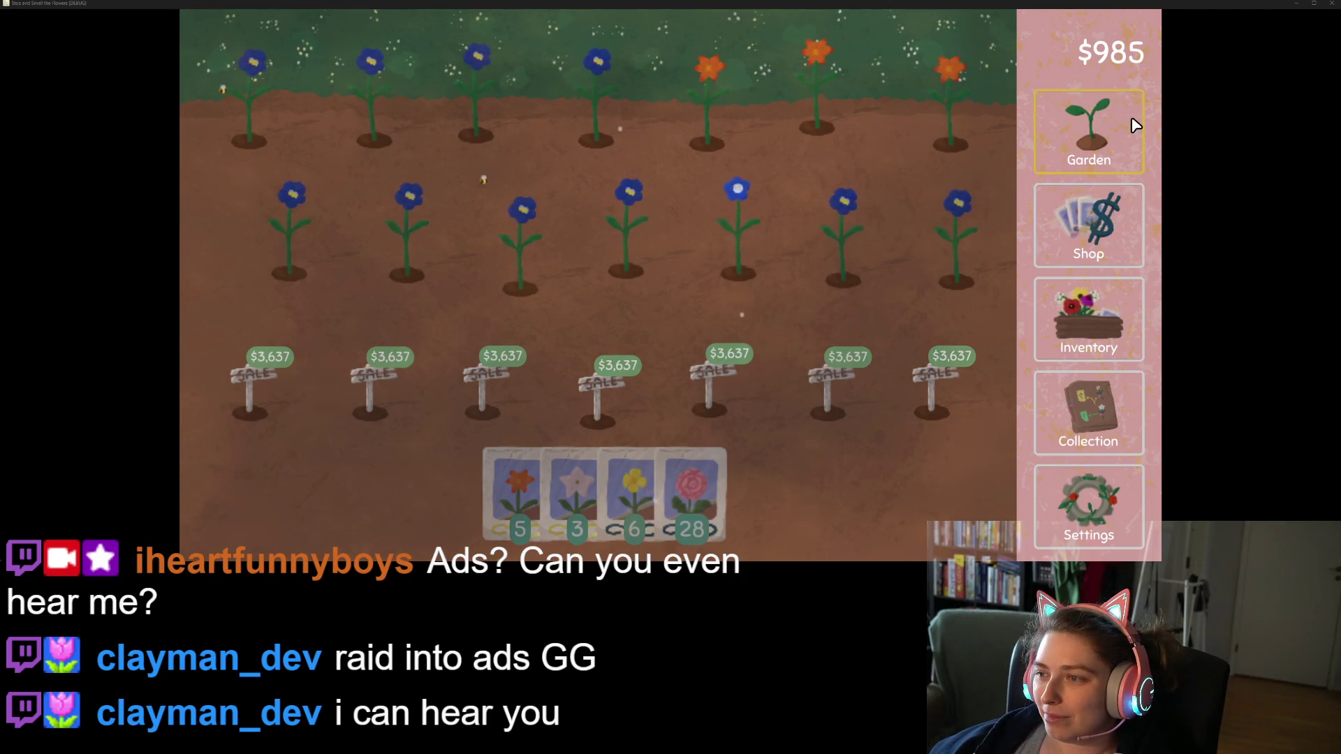
# - Close the game window and choose Just Quit to exit without saving
pyautogui.click(1332, 5)
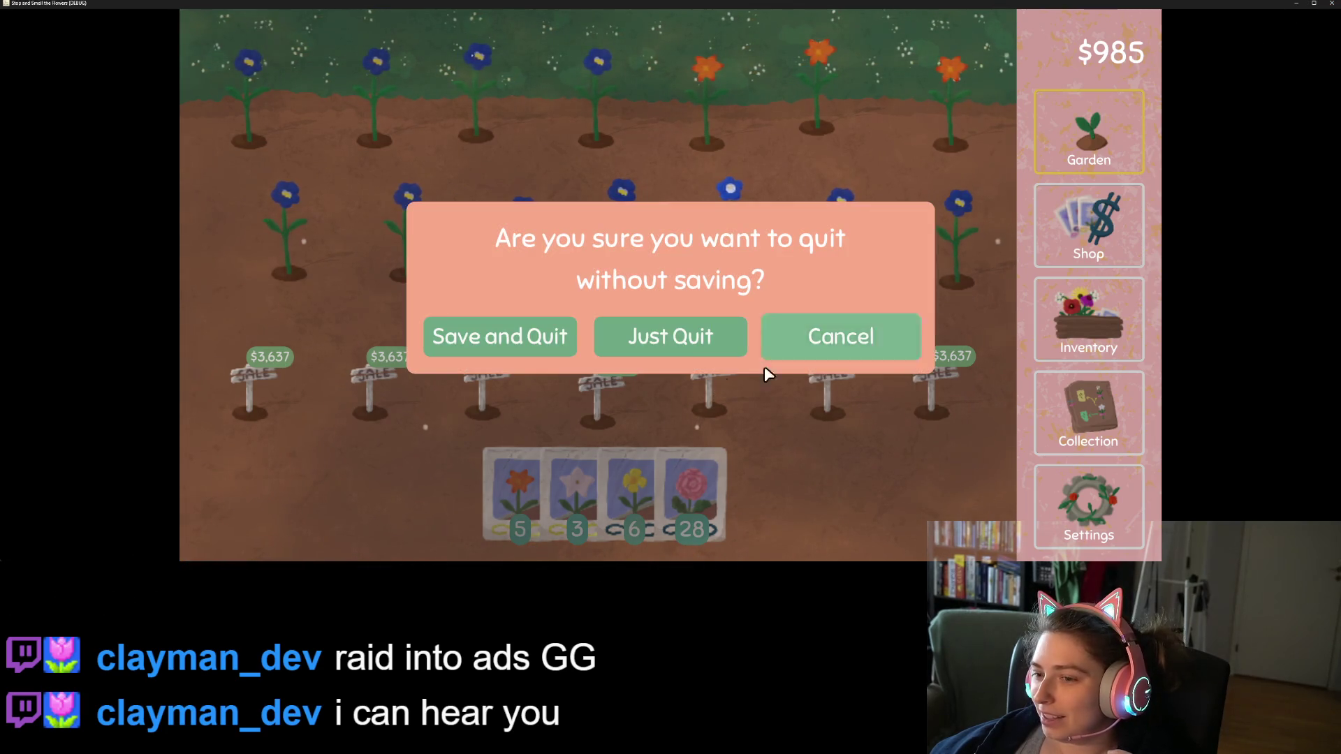
pyautogui.click(632, 352)
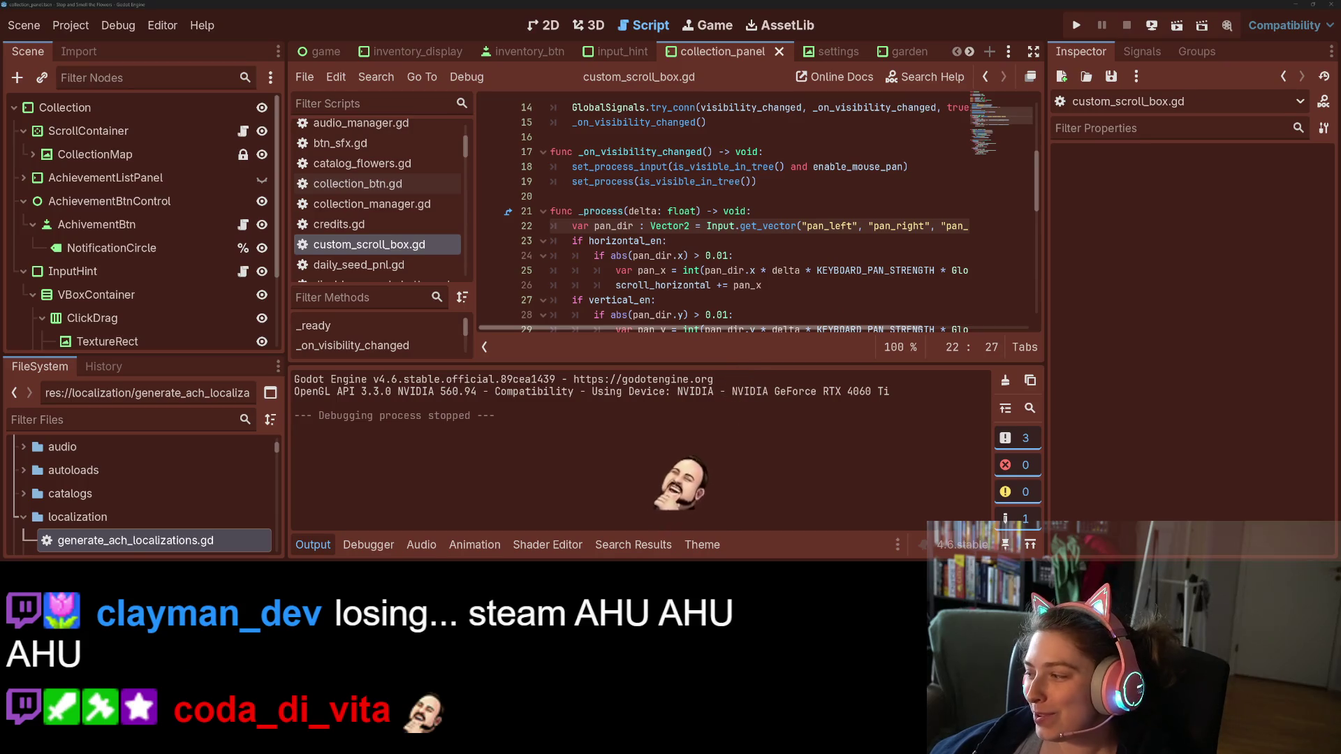
# - Switch from Godot to the Stop and Smell the Flowers Trello board in Chrome
pyautogui.hotkey('alt', 'Tab')
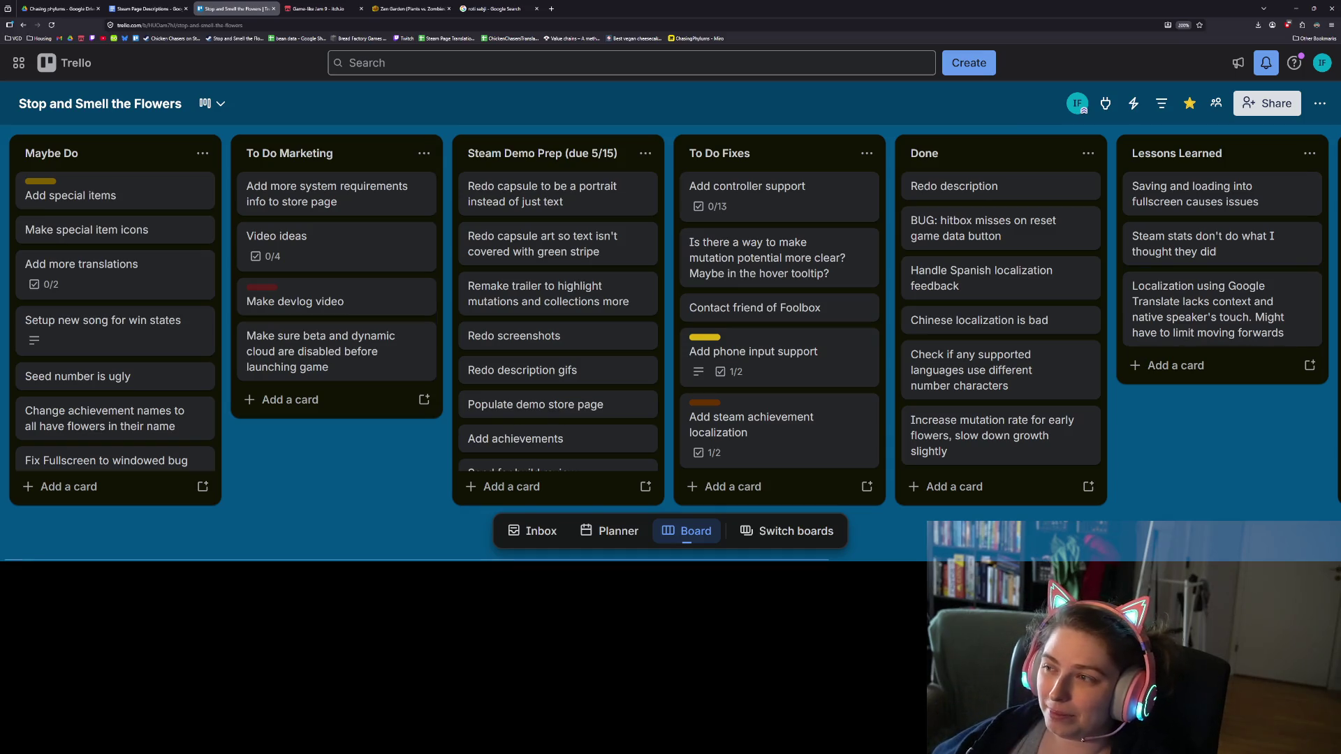
# - Hide the browser, relaunch the game from Godot and open the Collection map
pyautogui.click(1298, 7)
pyautogui.click(1076, 25)
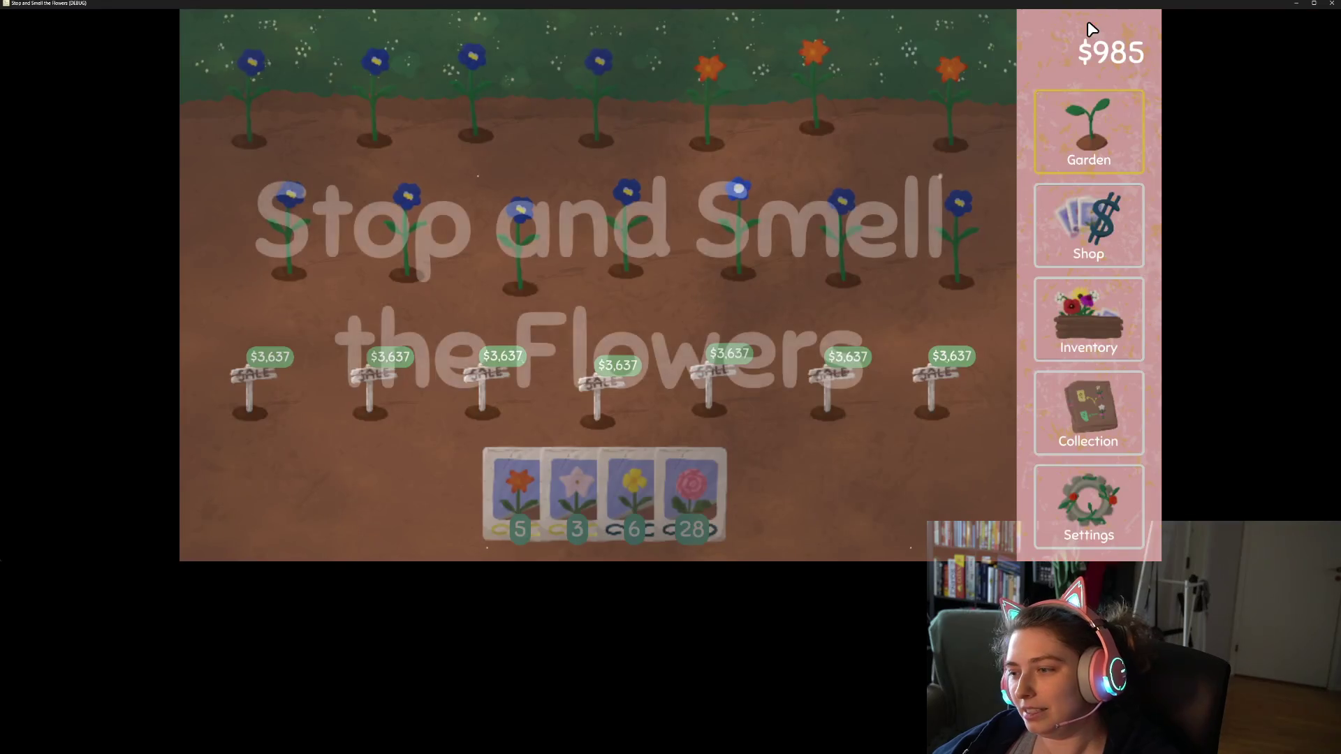
pyautogui.click(1116, 421)
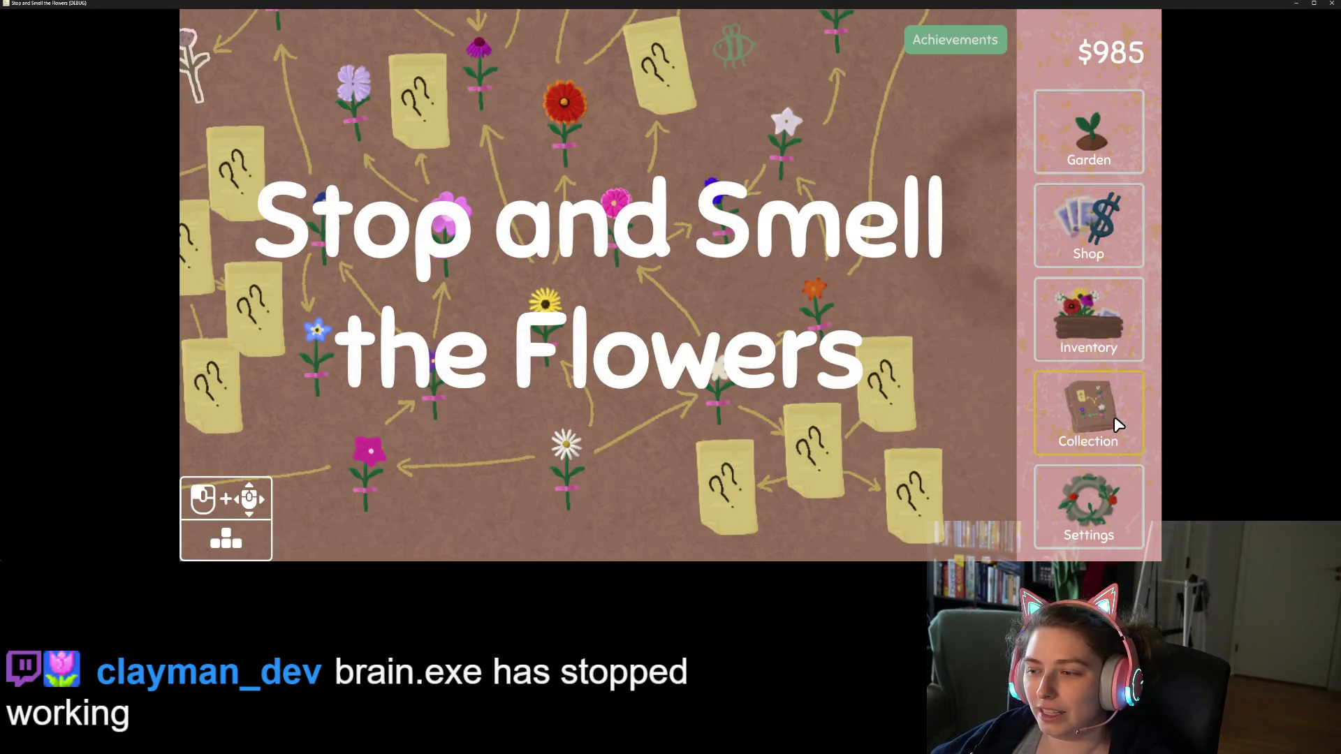
# - Pan the collection map left, up, down and right with the WASD keys to view its notes
pyautogui.moveTo(831, 339)
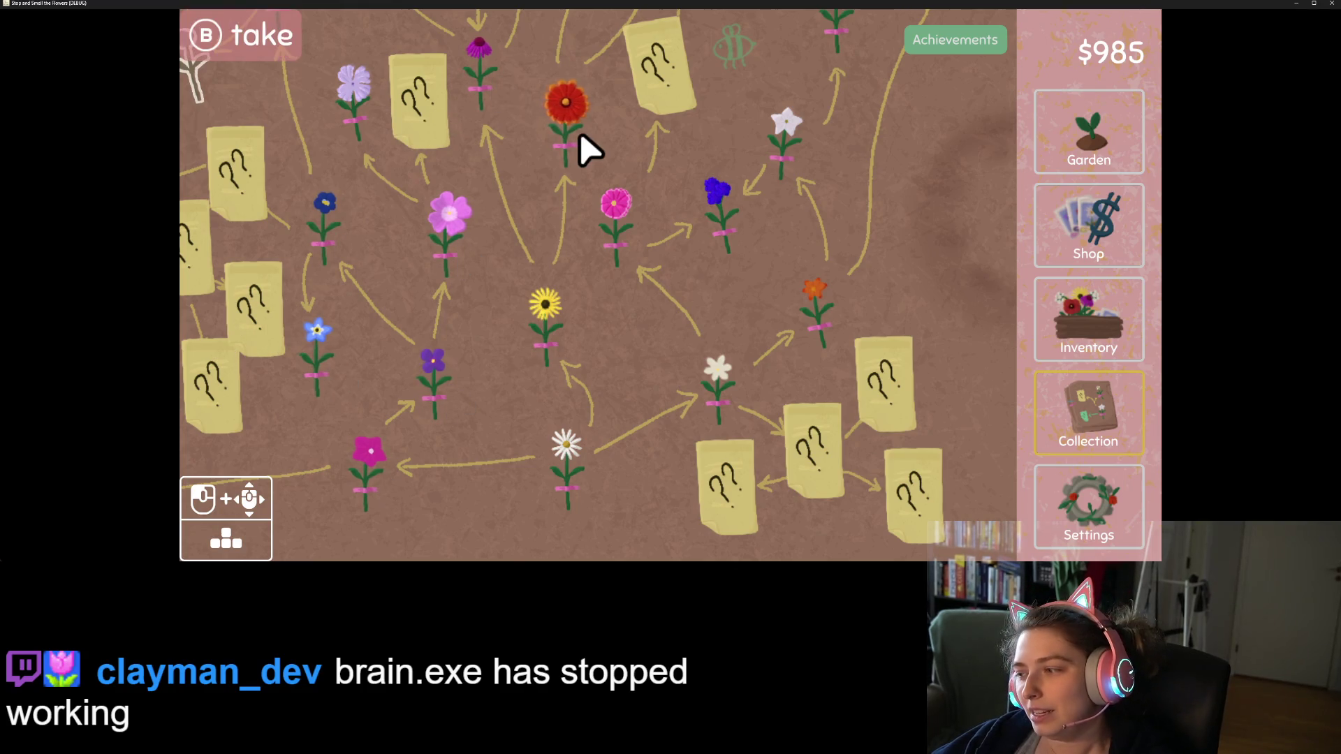
pyautogui.press('a')
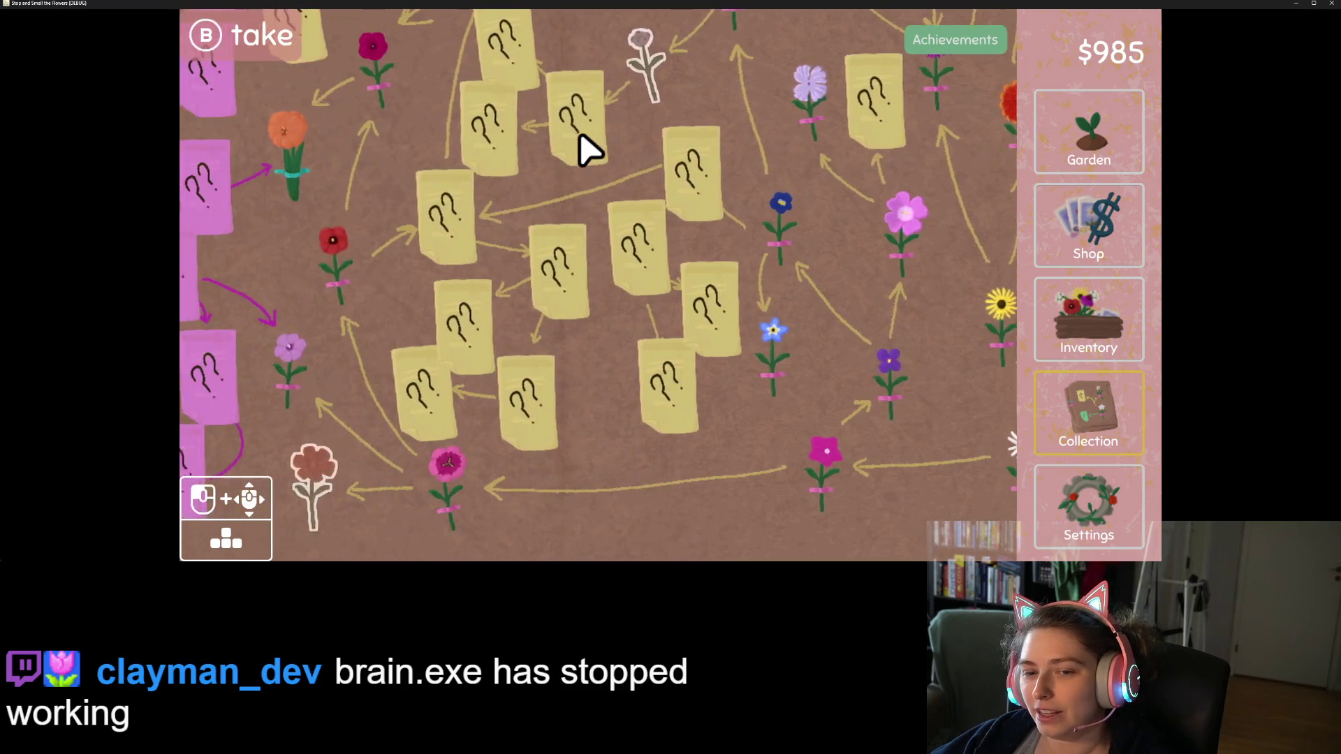
pyautogui.press('a')
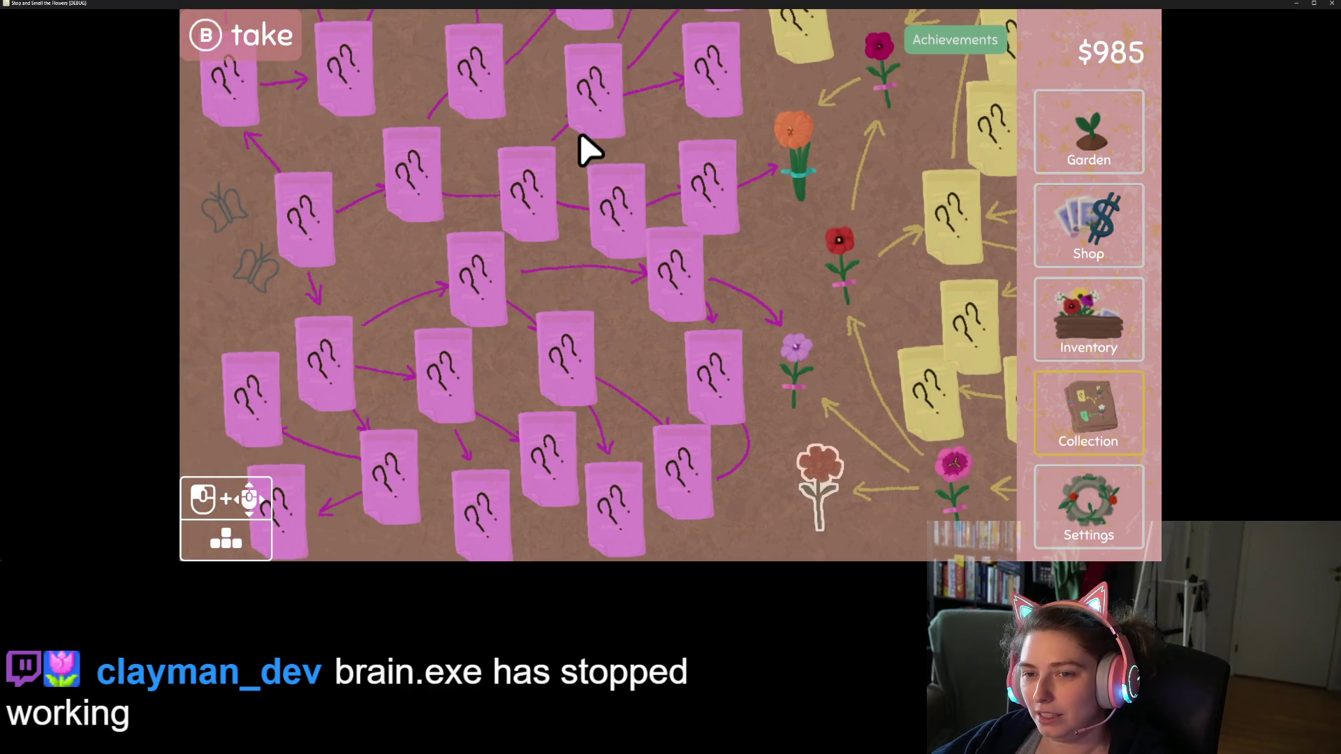
pyautogui.press('d')
pyautogui.press('w')
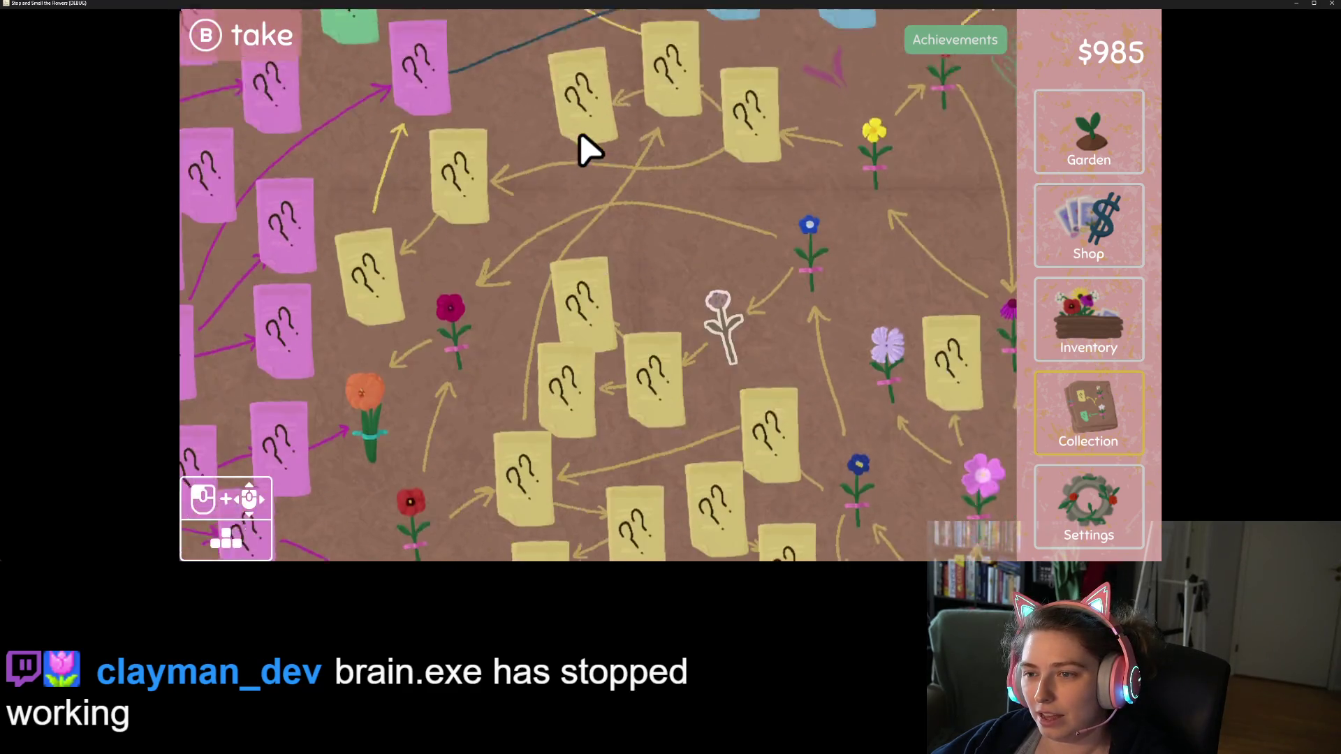
pyautogui.press('s')
pyautogui.press('d')
pyautogui.press('w')
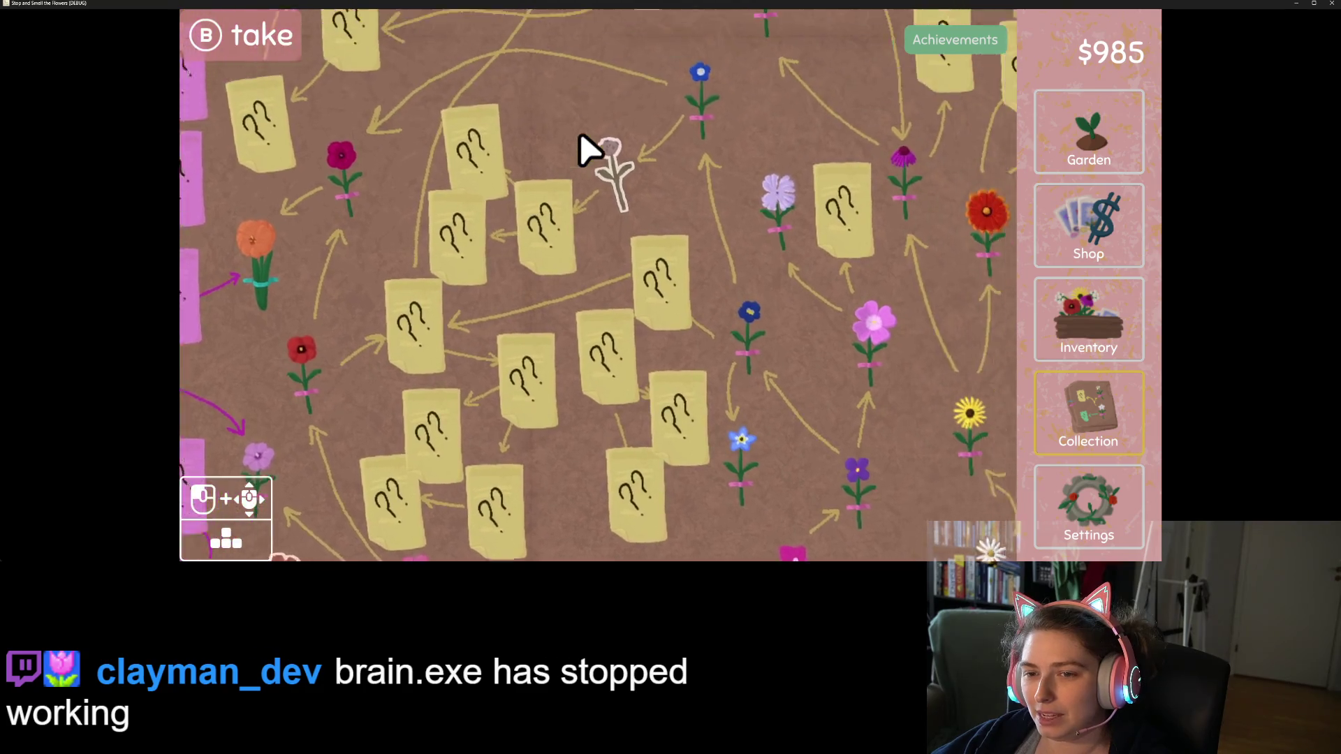
pyautogui.press('s')
pyautogui.press('d')
pyautogui.press('w')
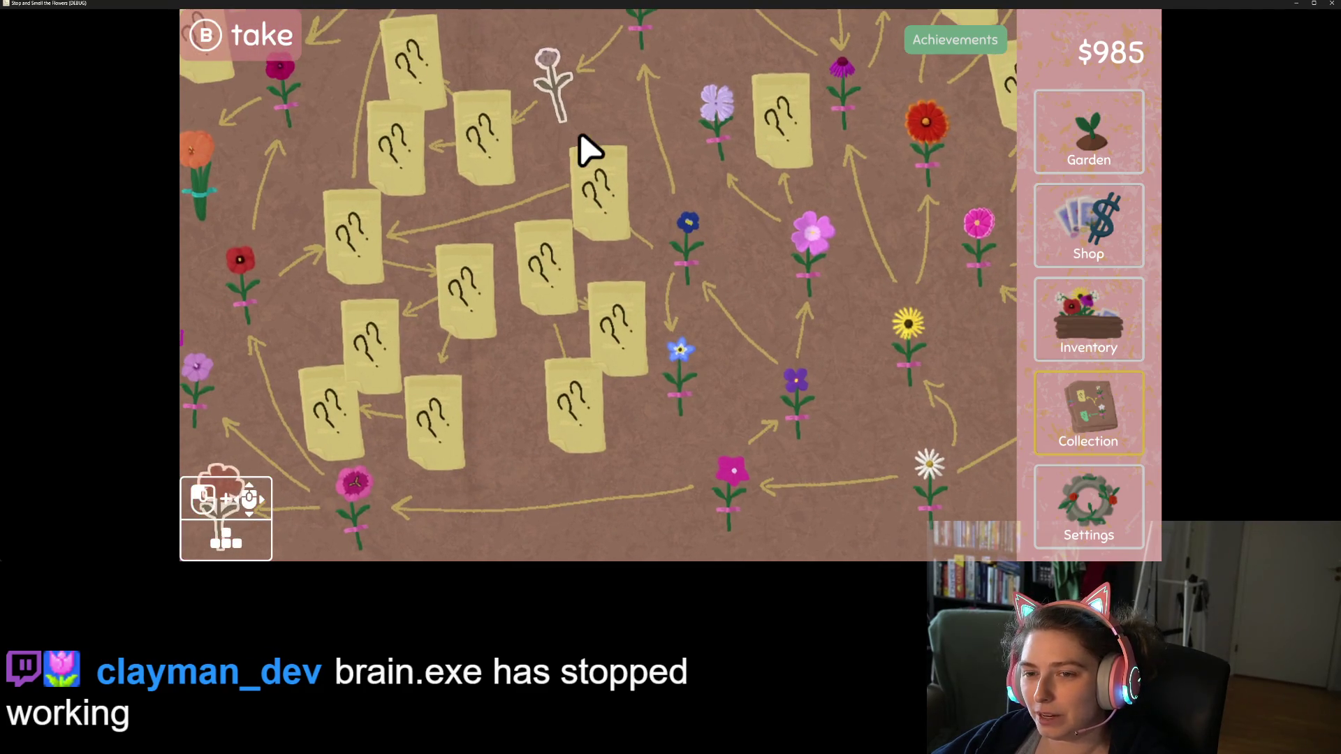
# - Place the purple flower into its outlined spot, then collect it back off the map
pyautogui.moveTo(723, 132)
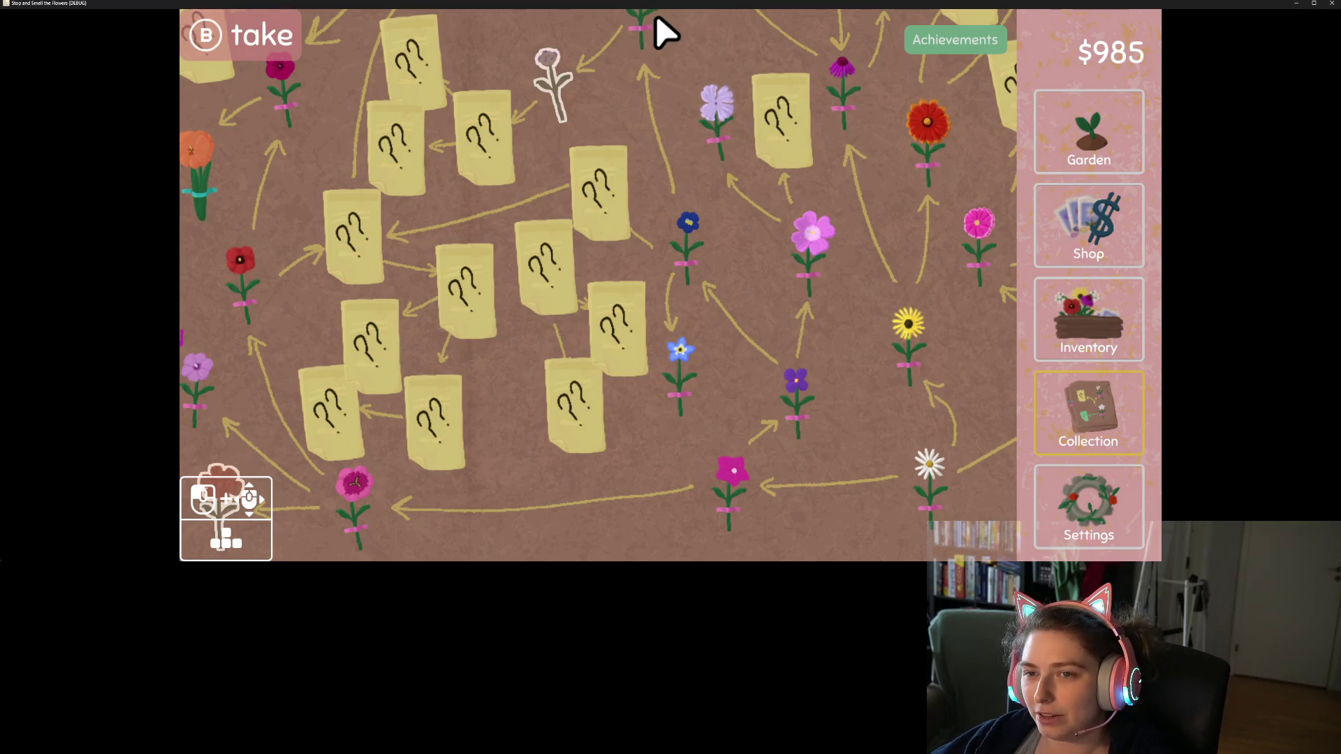
pyautogui.click(559, 98)
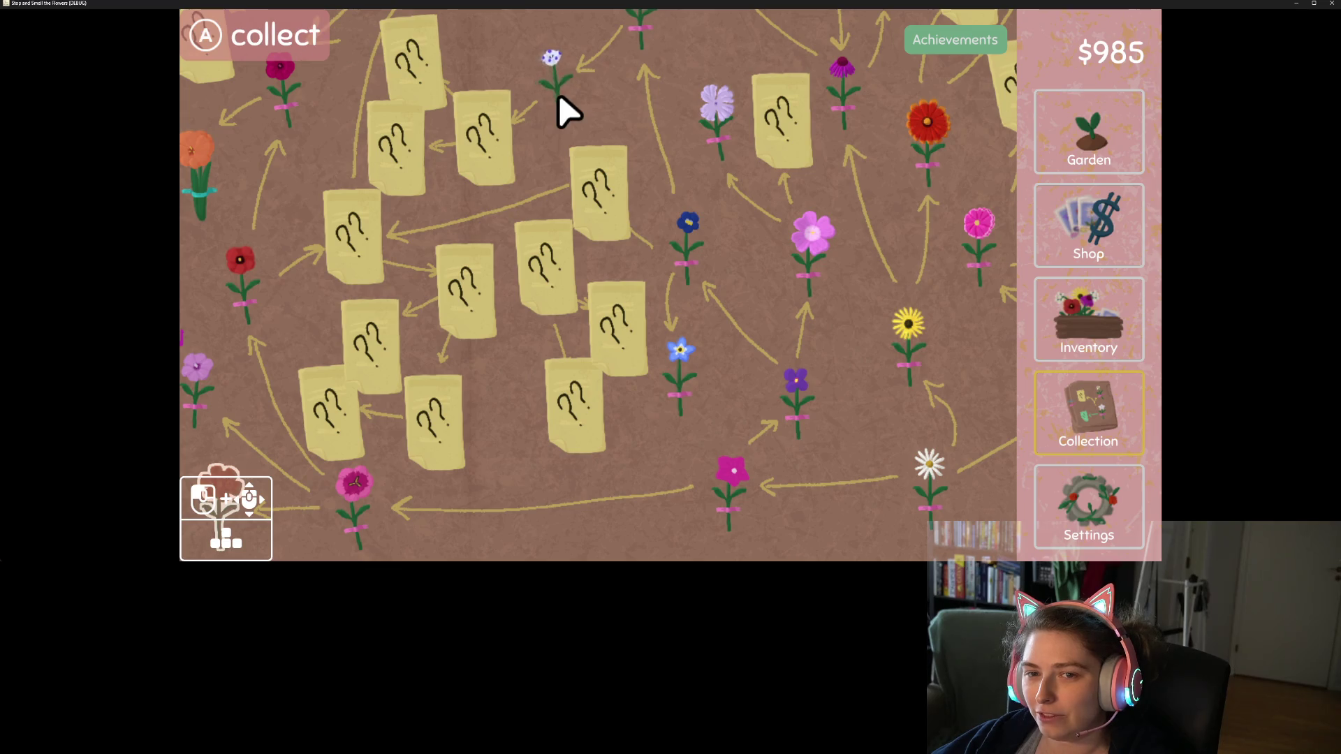
pyautogui.click(557, 108)
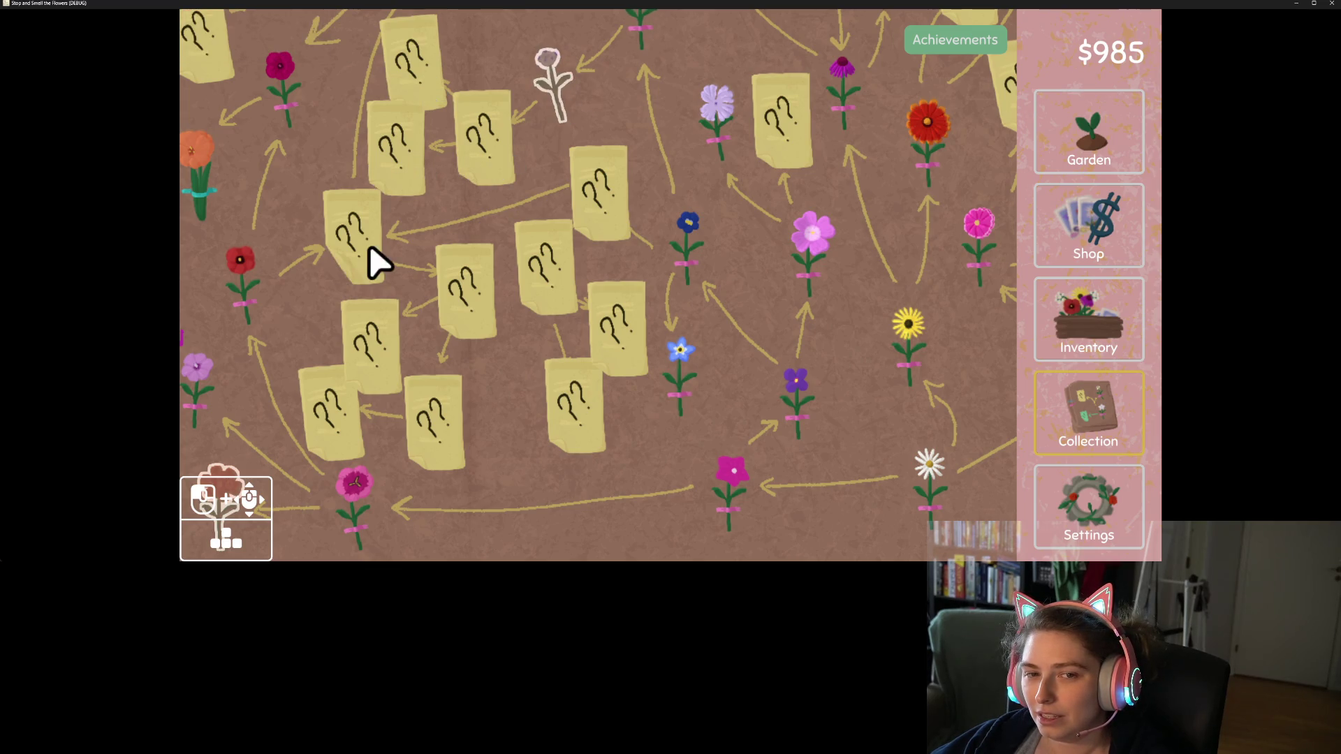
# - Keep exploring the collection map by panning with the arrow and WASD keys
pyautogui.moveTo(289, 100)
pyautogui.press('Up')
pyautogui.press('Left')
pyautogui.press('Up')
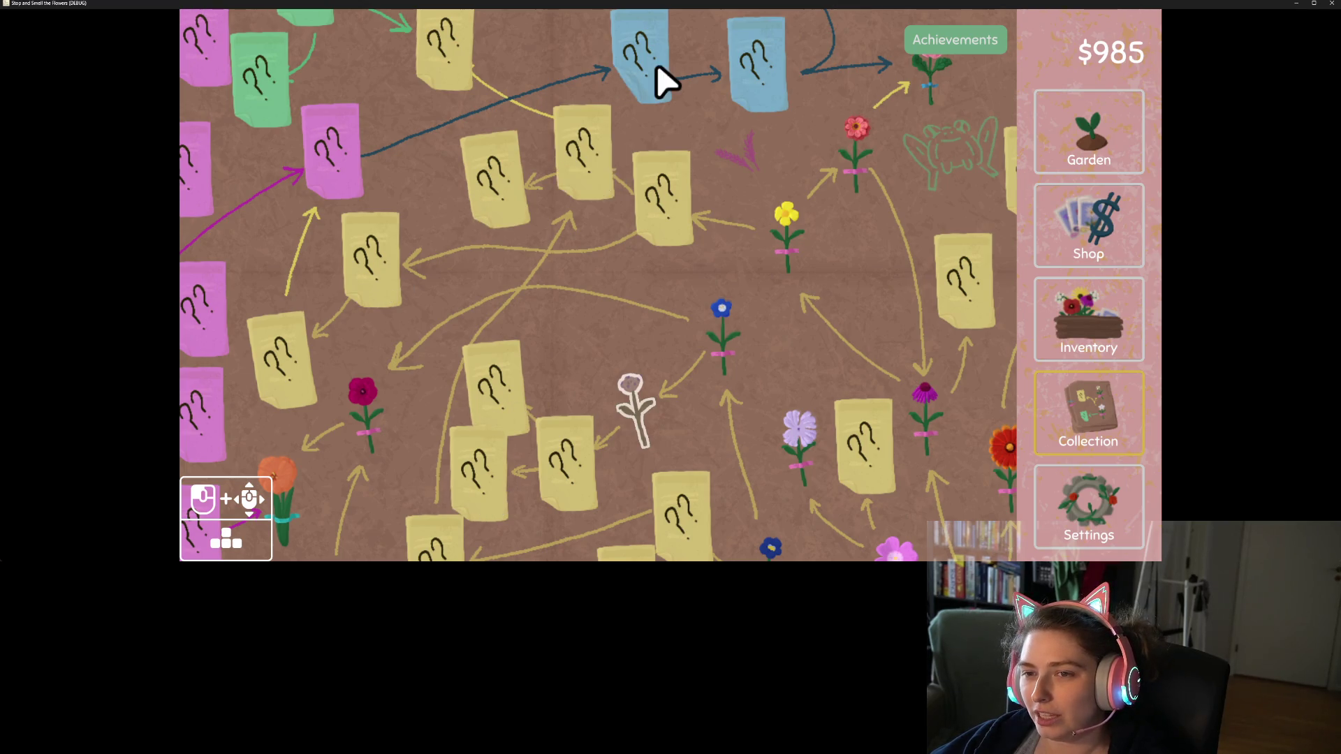
pyautogui.moveTo(739, 344)
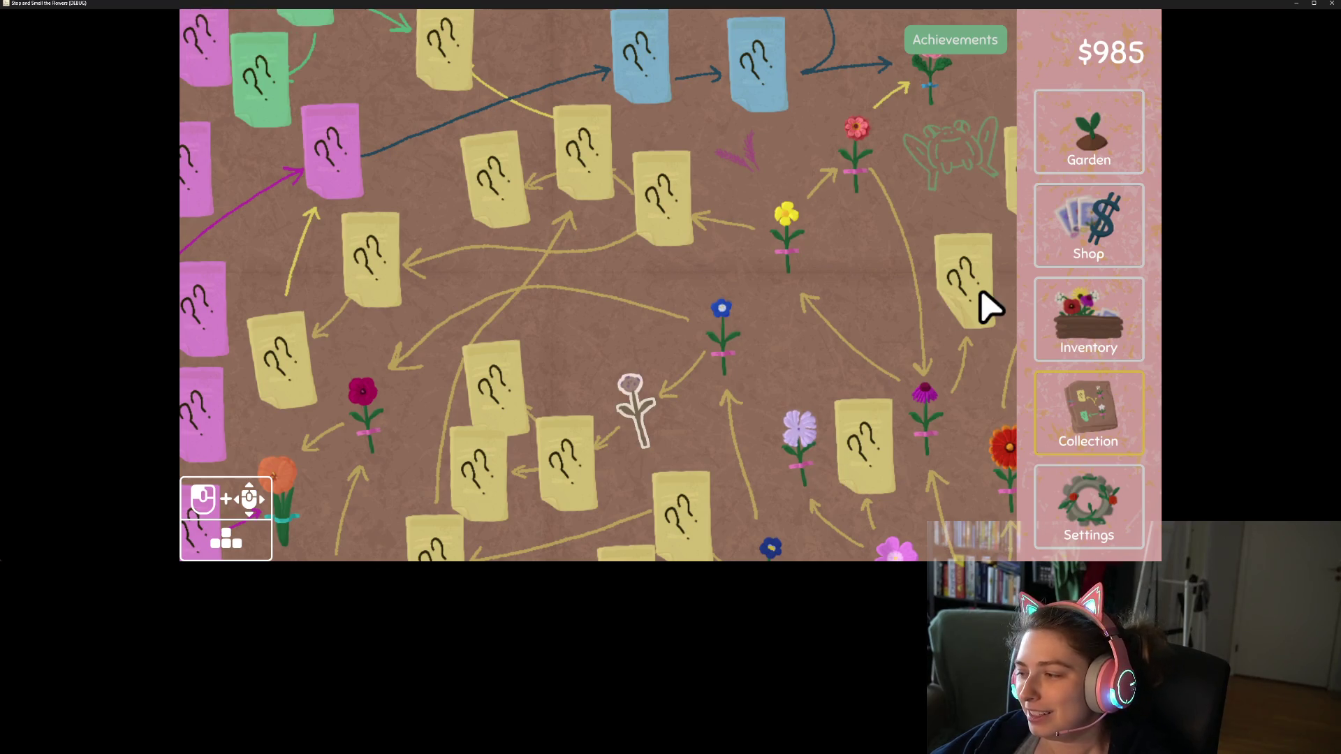
pyautogui.press('a')
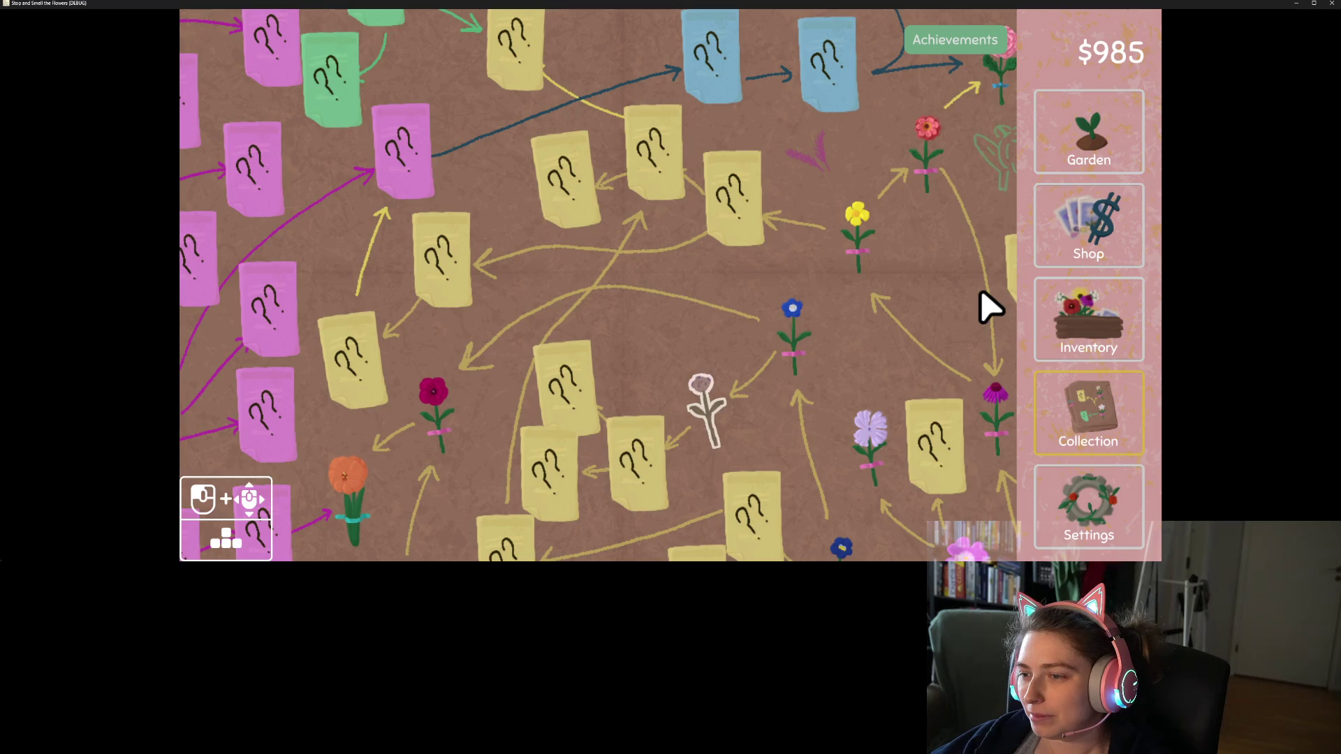
pyautogui.press('d')
pyautogui.press('s')
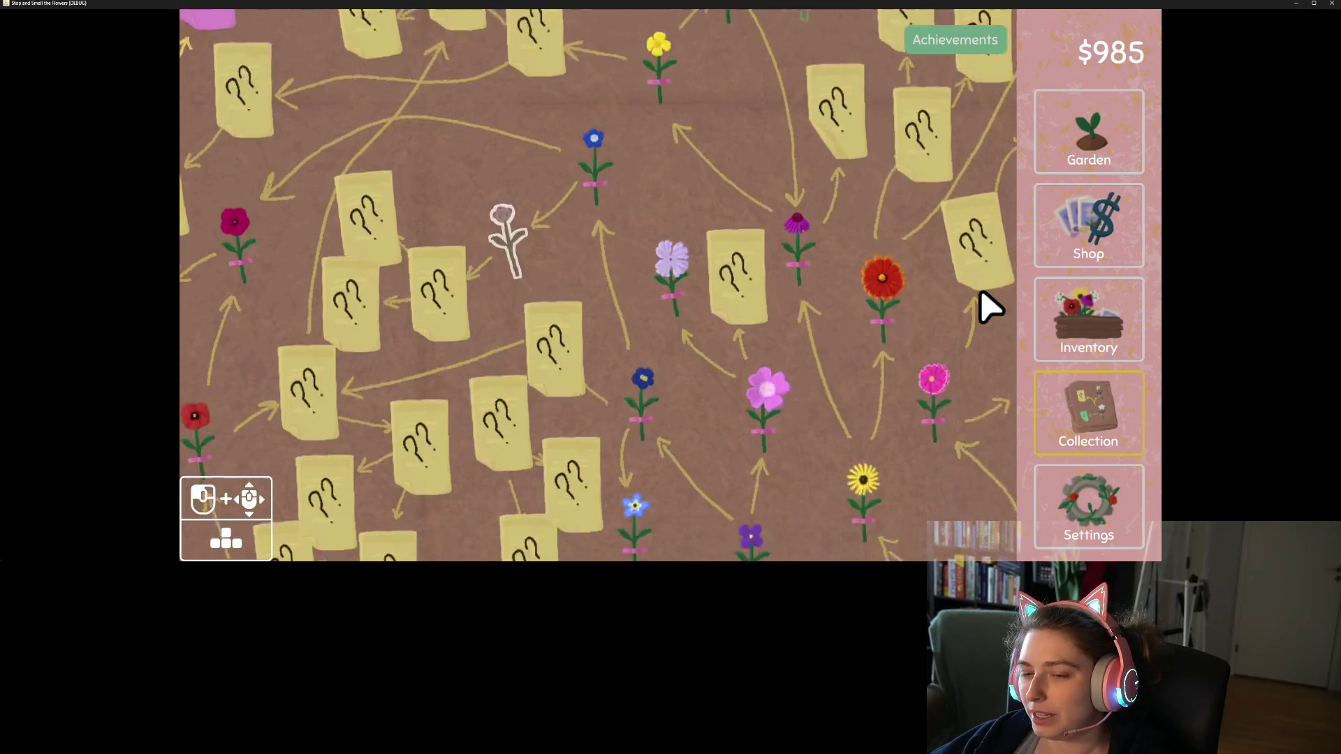
pyautogui.press('s')
pyautogui.press('w')
pyautogui.press('d')
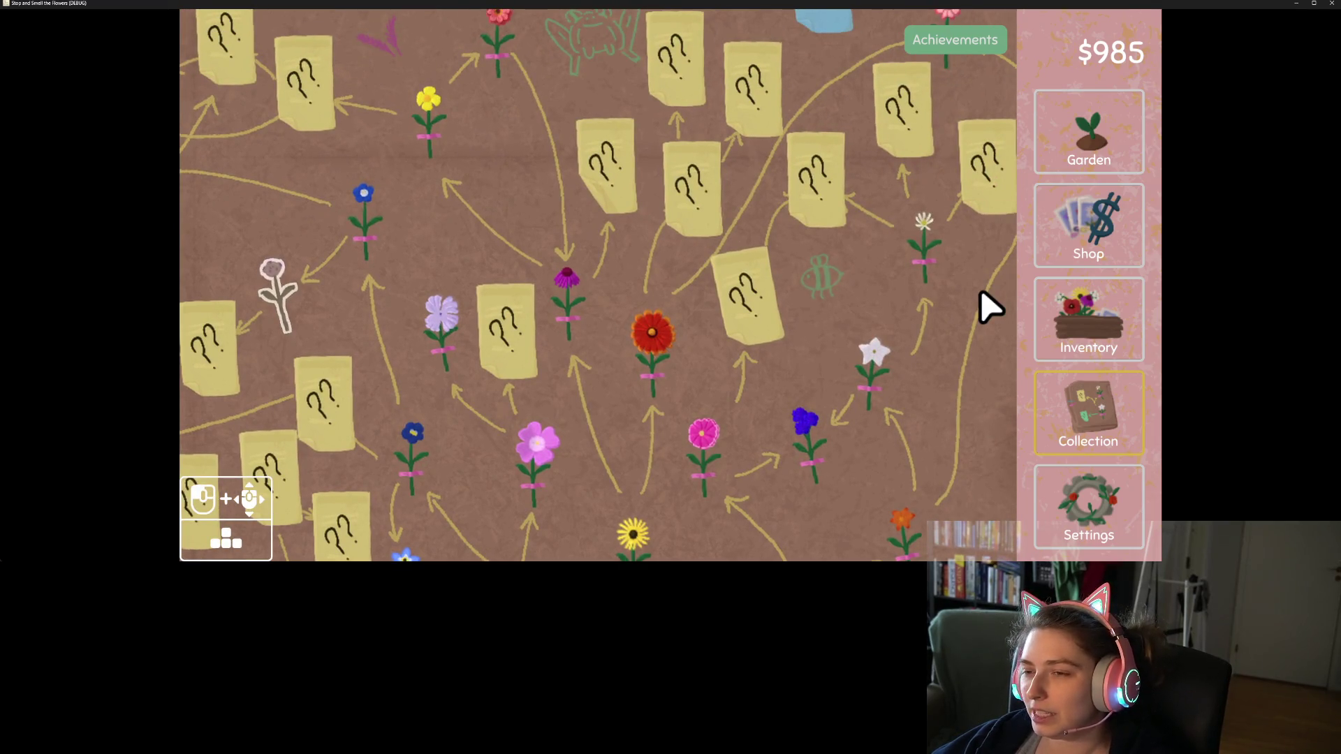
pyautogui.press('w')
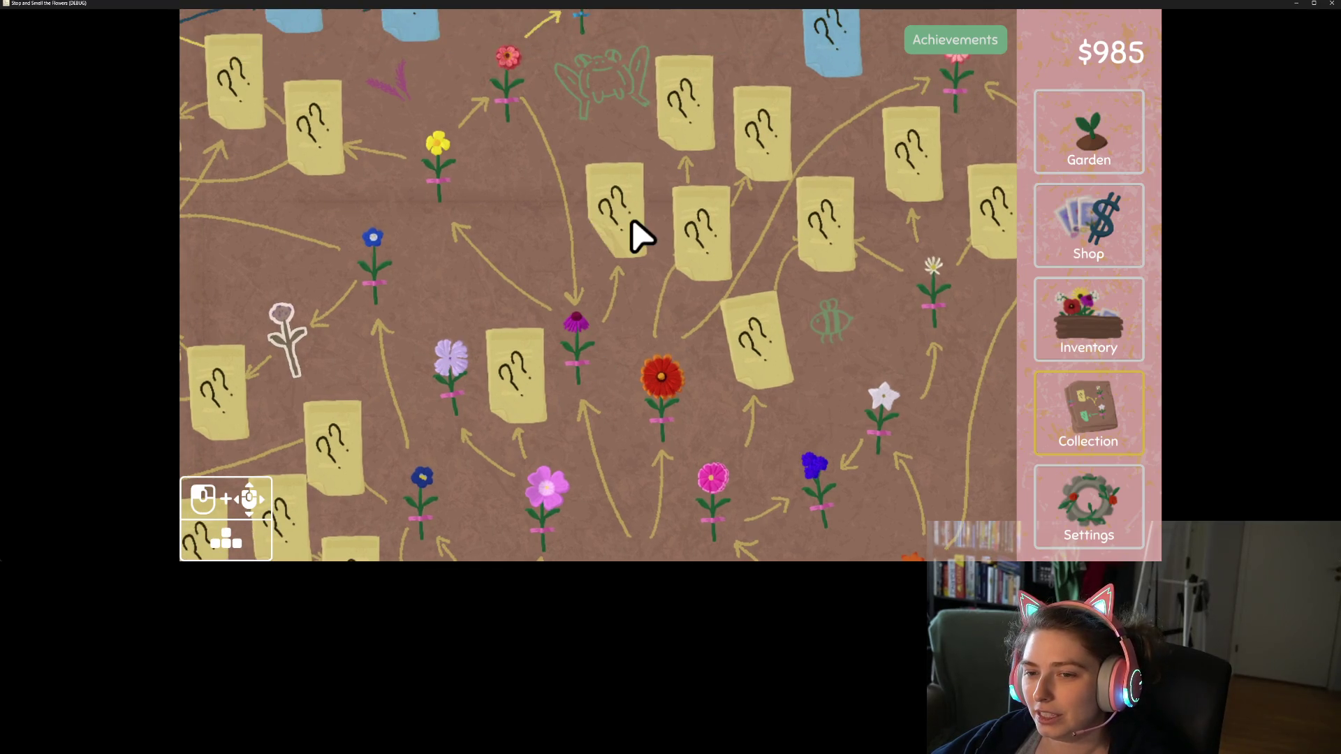
pyautogui.press('a')
pyautogui.press('s')
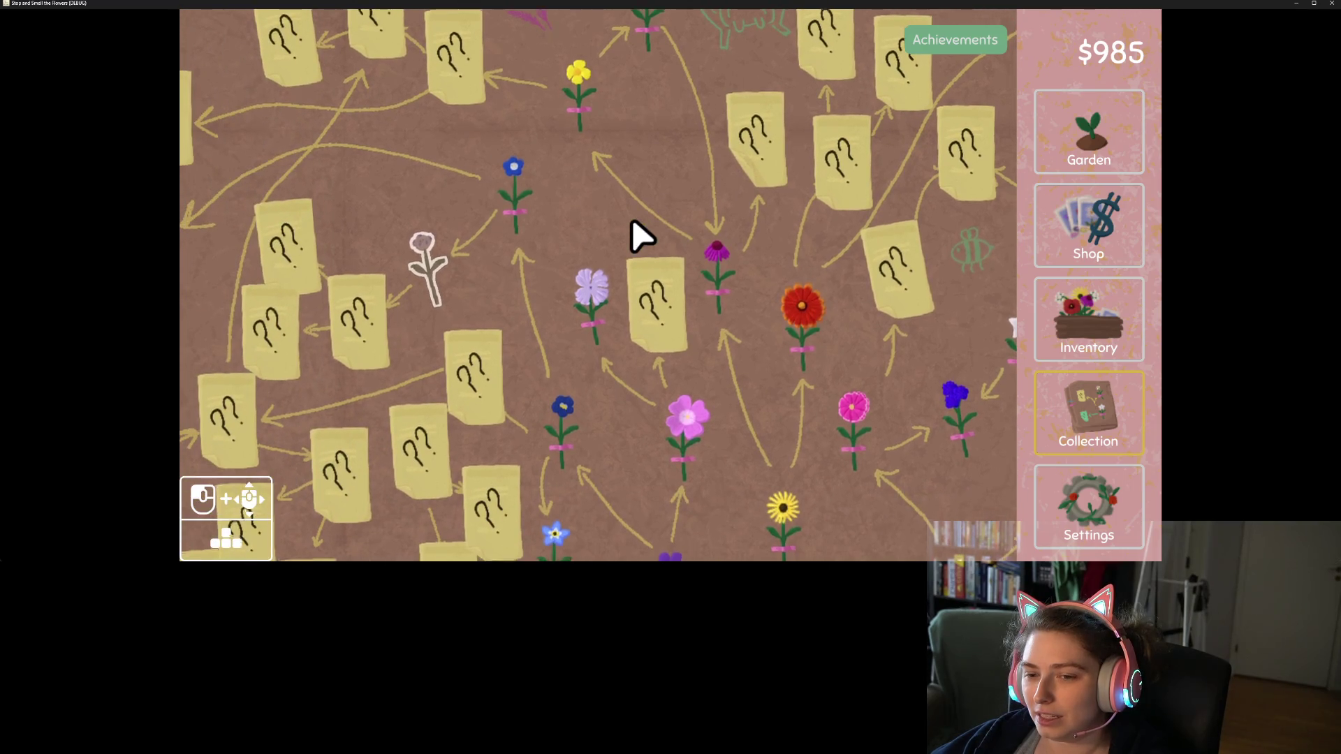
pyautogui.press('s')
pyautogui.press('s')
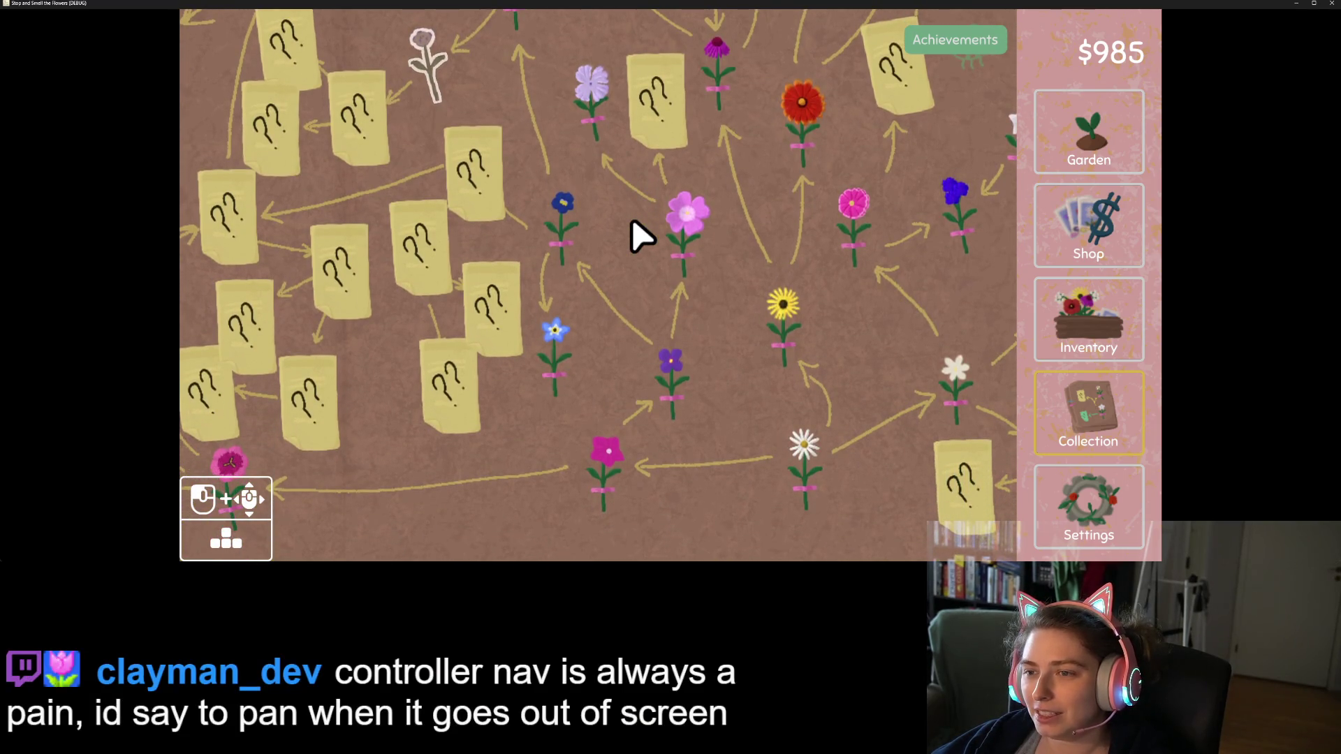
pyautogui.press('d')
pyautogui.press('w')
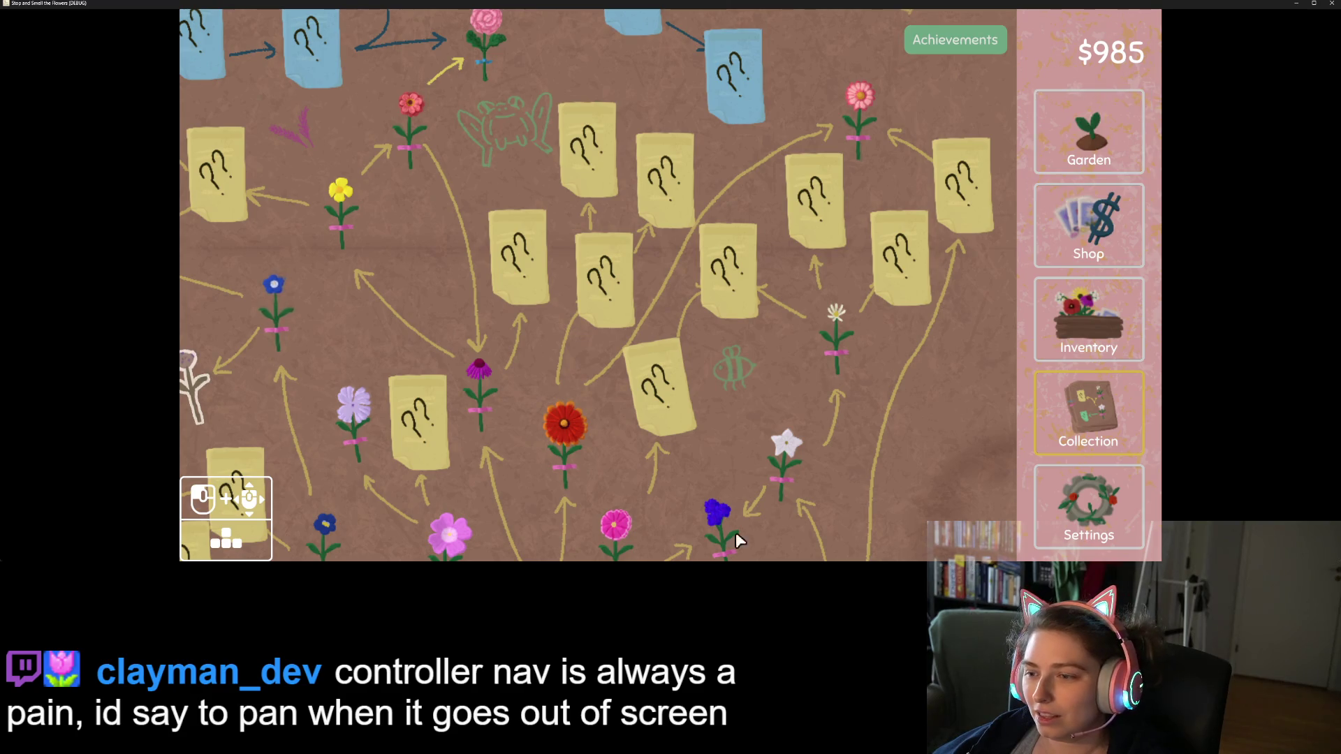
pyautogui.moveTo(507, 416)
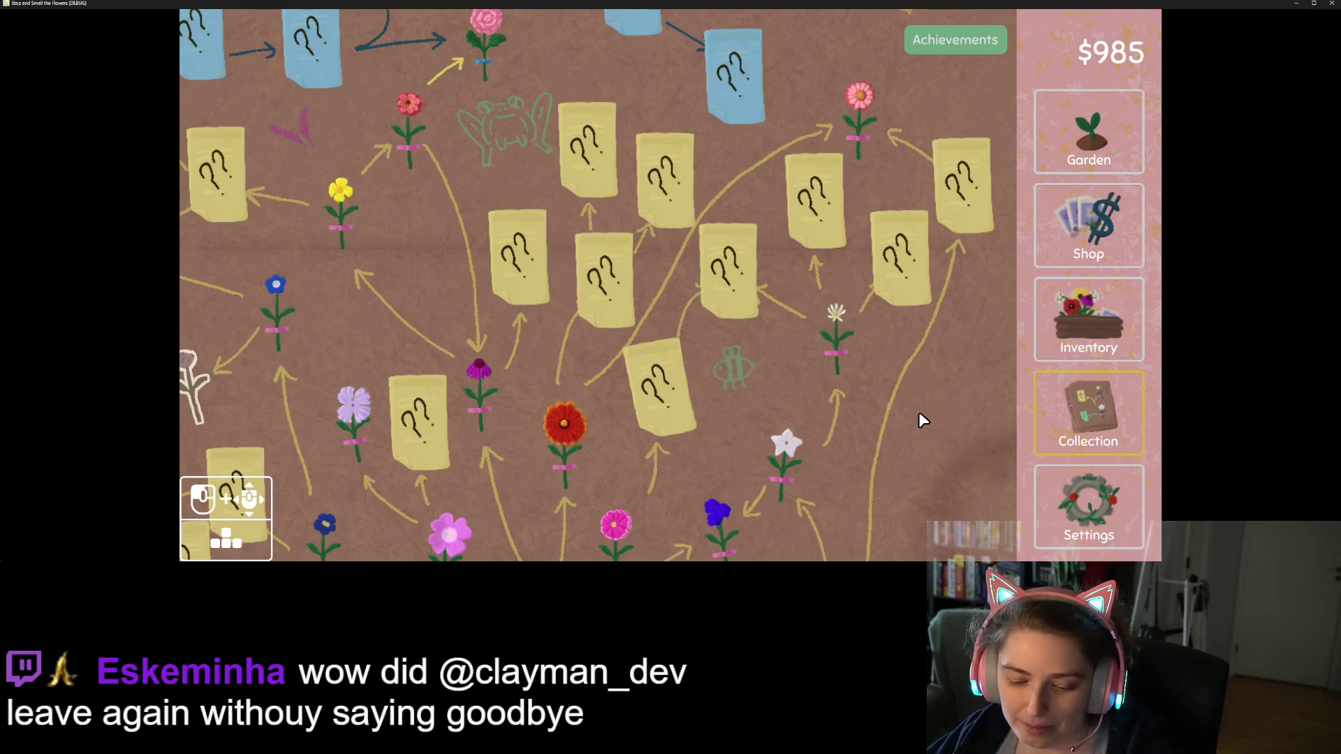
# - Drag the collection map to the pink notes and right-hand flowers, then open Settings
pyautogui.moveTo(356, 220)
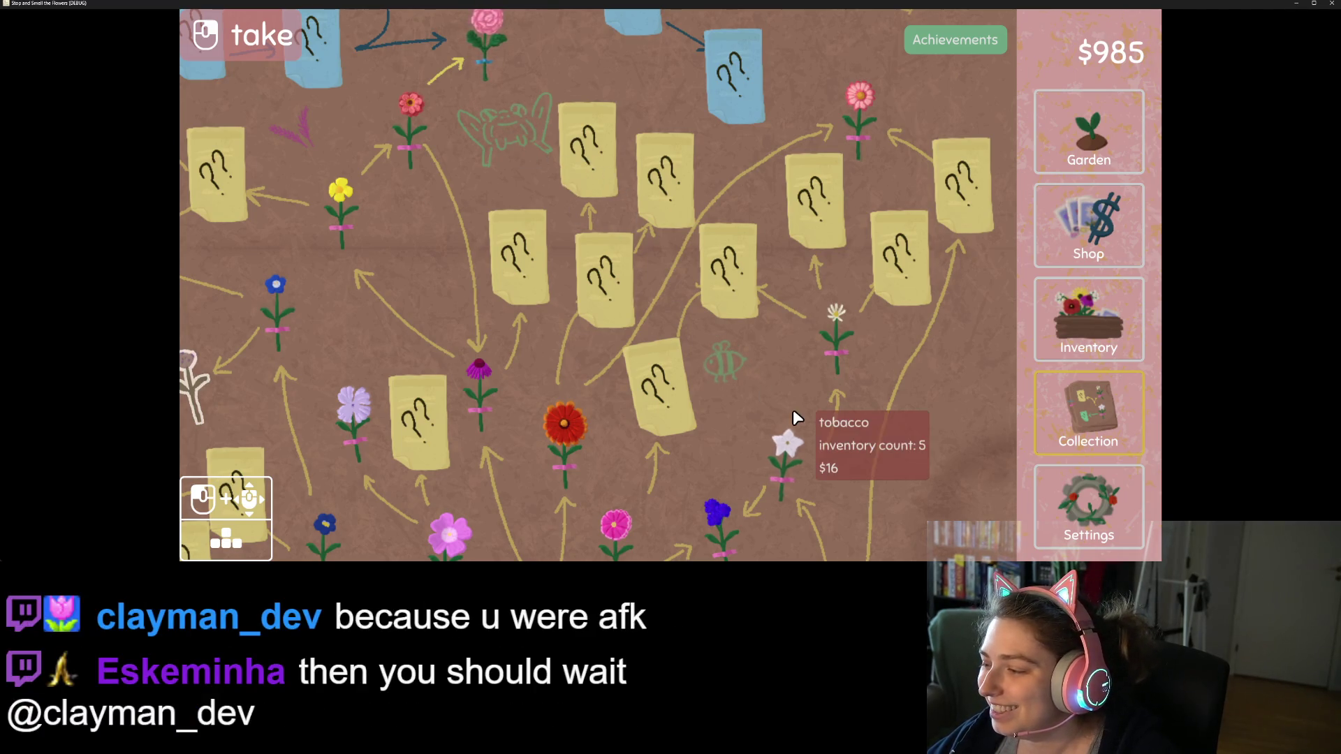
pyautogui.scroll(-5, 883, 463)
pyautogui.moveTo(670, 459)
pyautogui.mouseDown()
pyautogui.moveTo(877, 465)
pyautogui.moveTo(937, 449)
pyautogui.mouseUp()
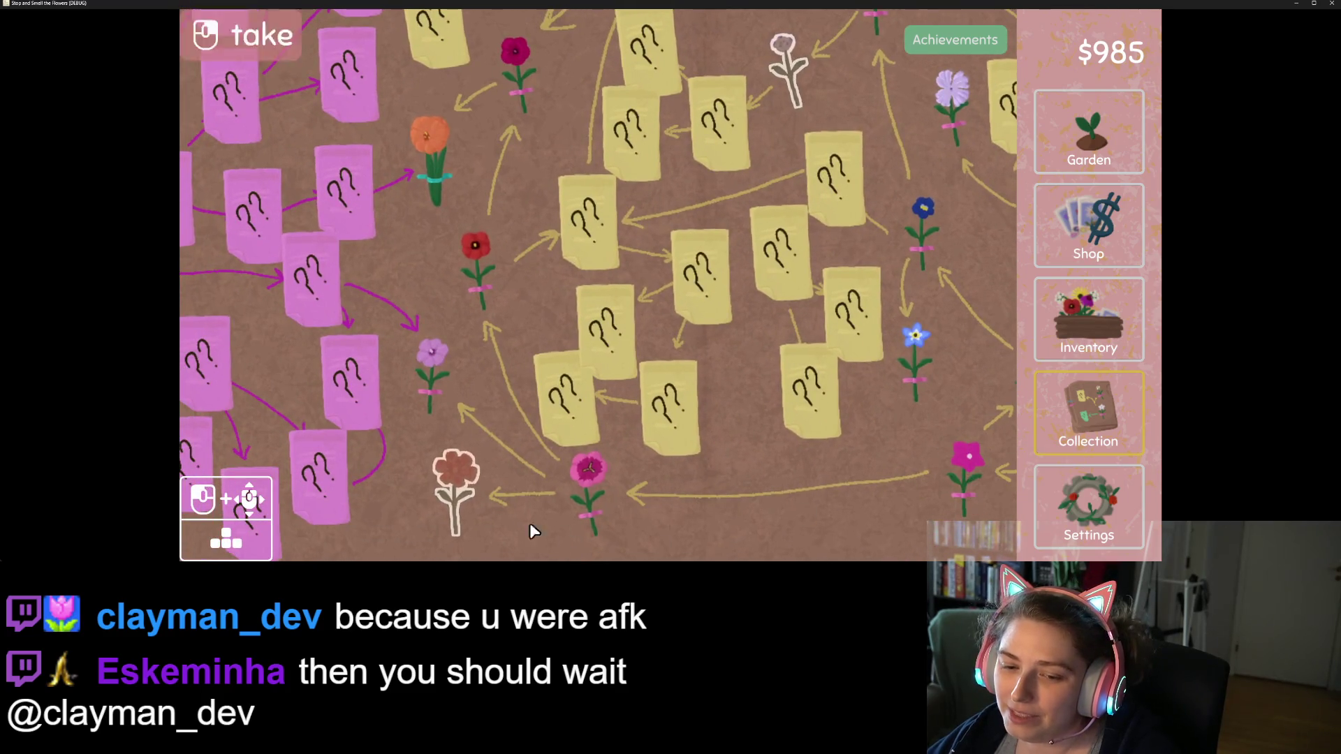
pyautogui.scroll(1, 777, 502)
pyautogui.moveTo(777, 502)
pyautogui.mouseDown()
pyautogui.moveTo(659, 499)
pyautogui.moveTo(599, 440)
pyautogui.mouseUp()
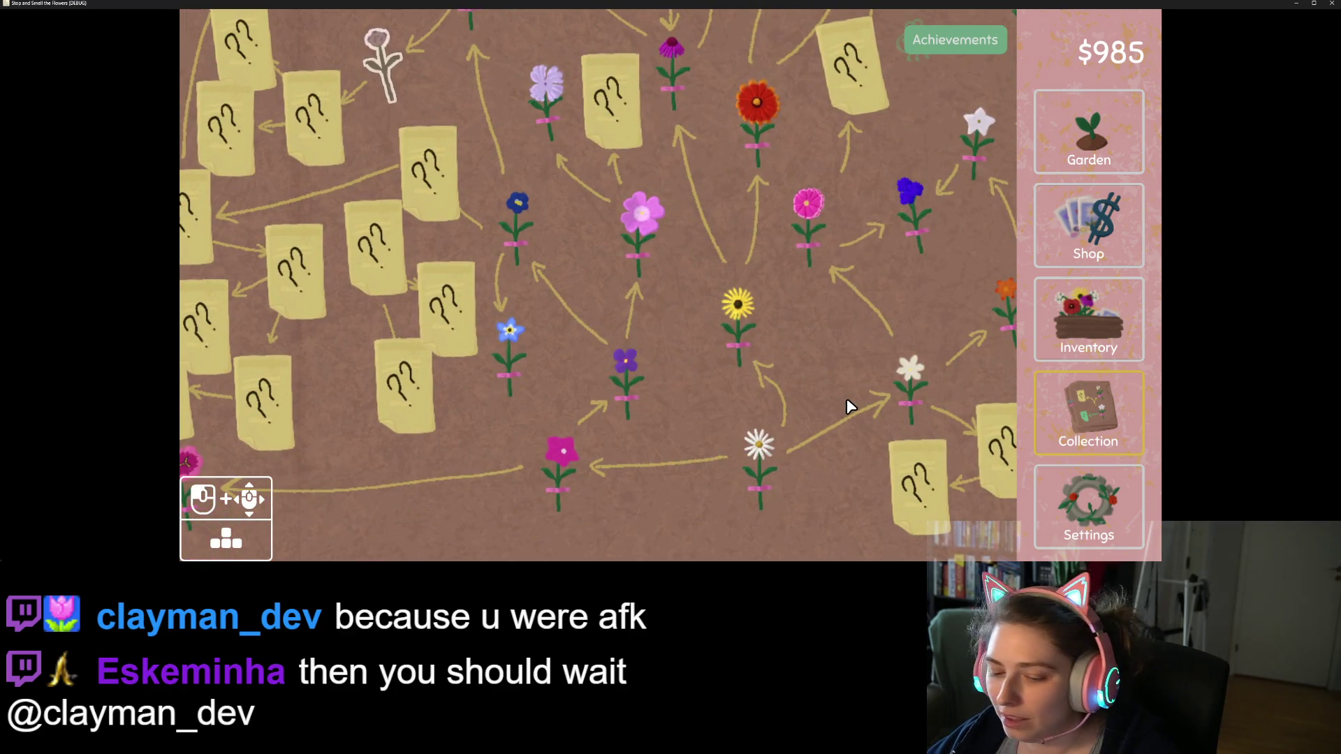
pyautogui.click(1041, 510)
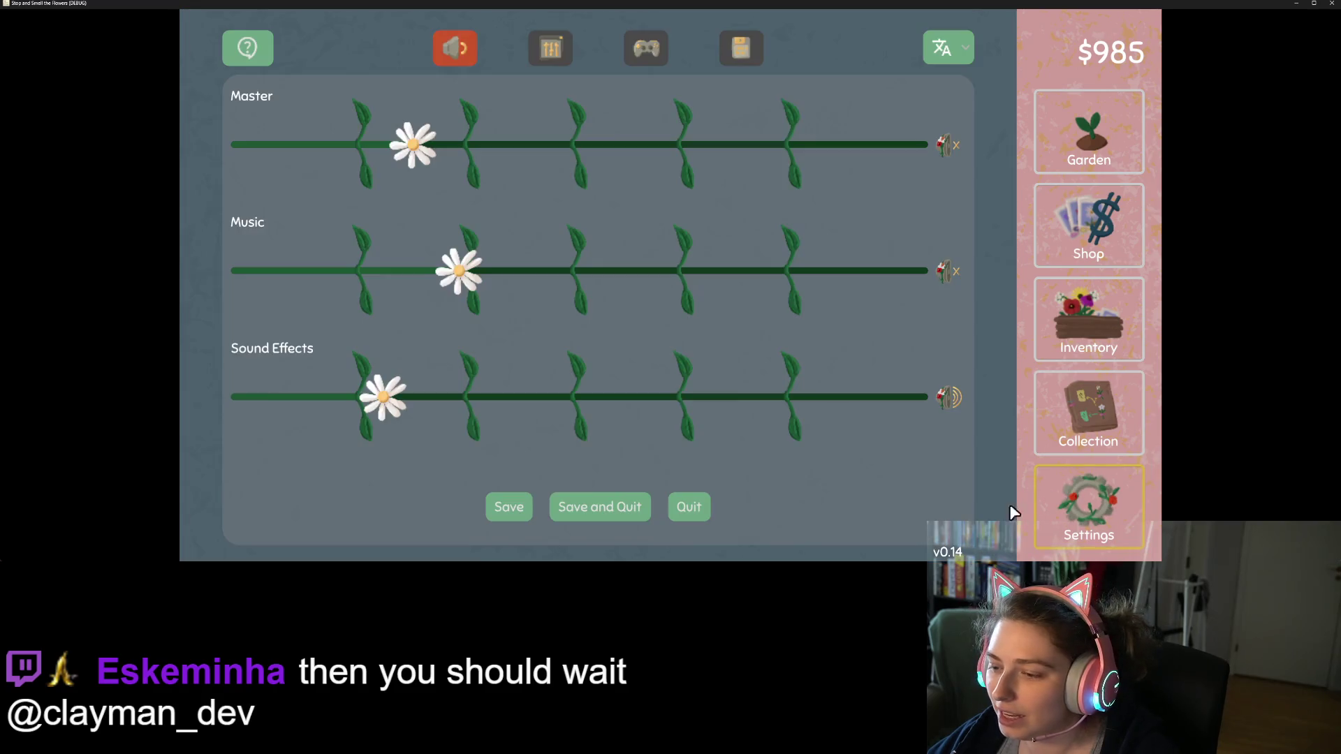
# - Quit the game from its Settings panel, returning to custom_scroll_box.gd
pyautogui.click(702, 510)
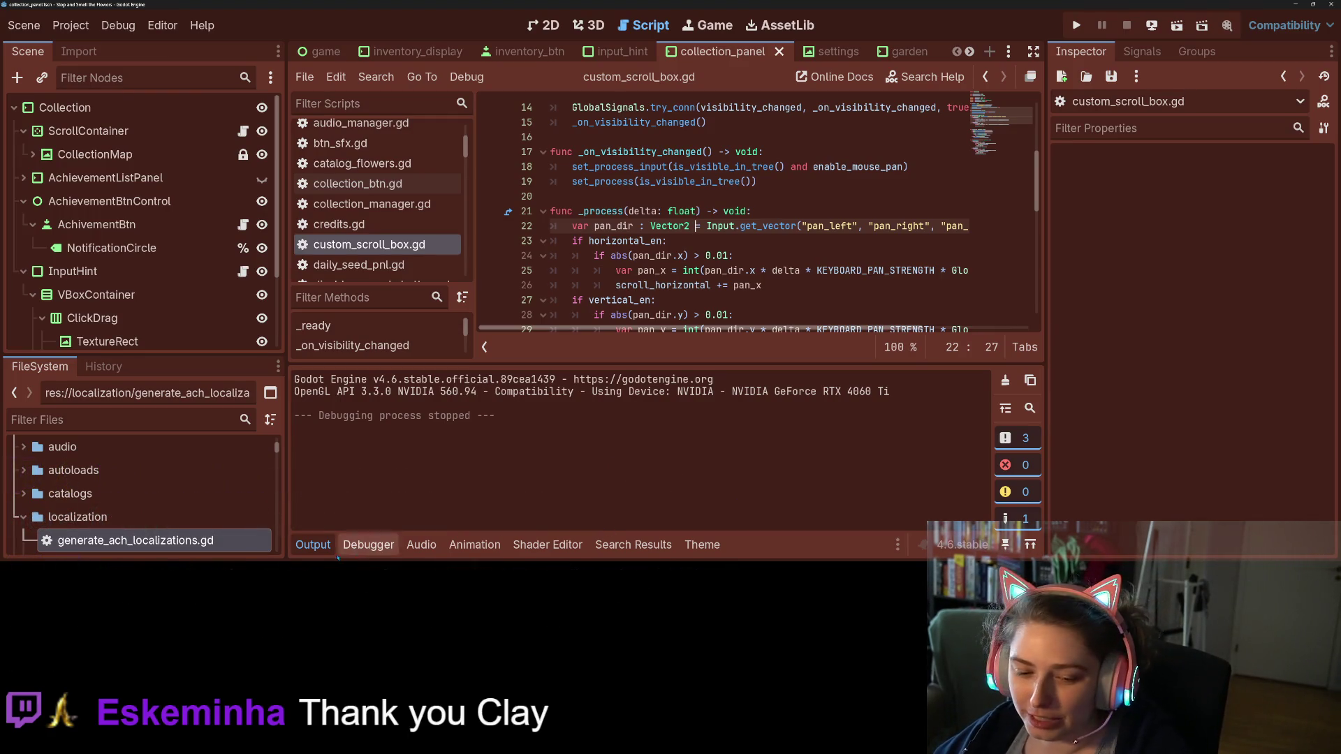
# - Collapse the Output panel to reveal more of custom_scroll_box.gd's code
pyautogui.click(313, 545)
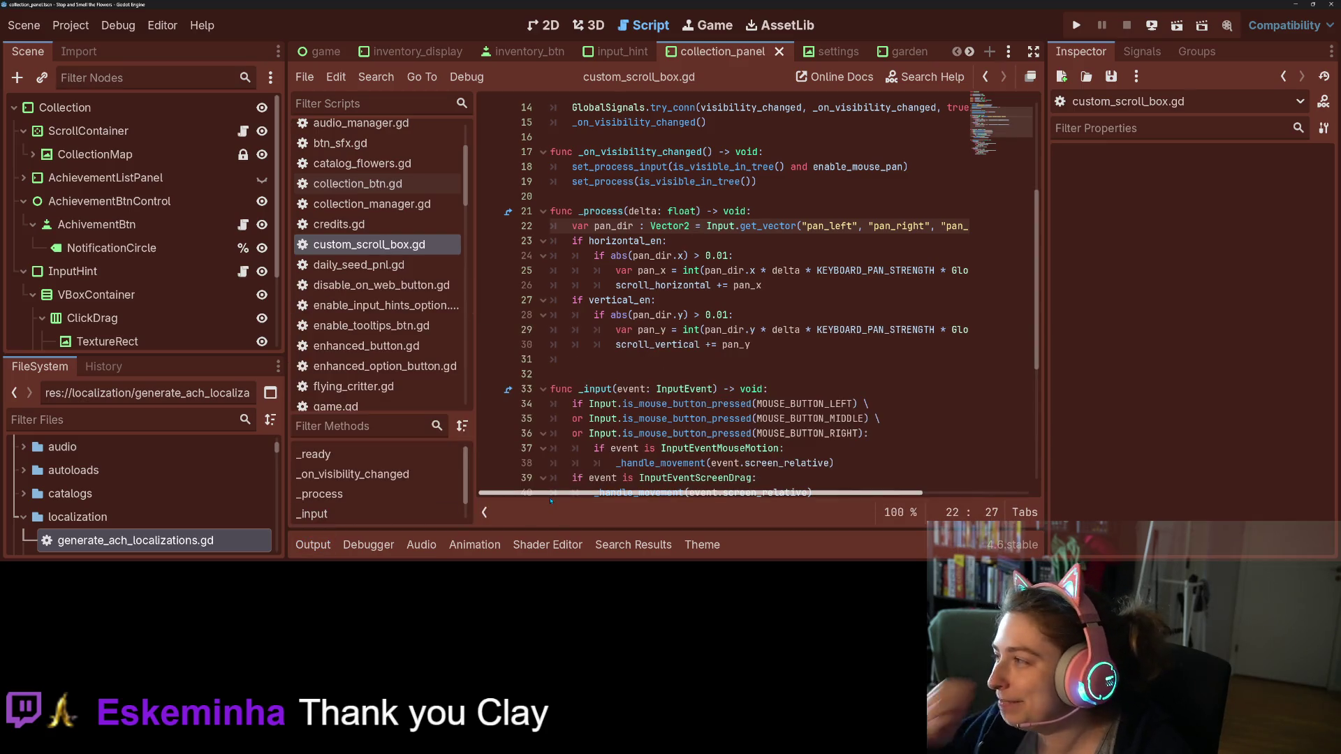